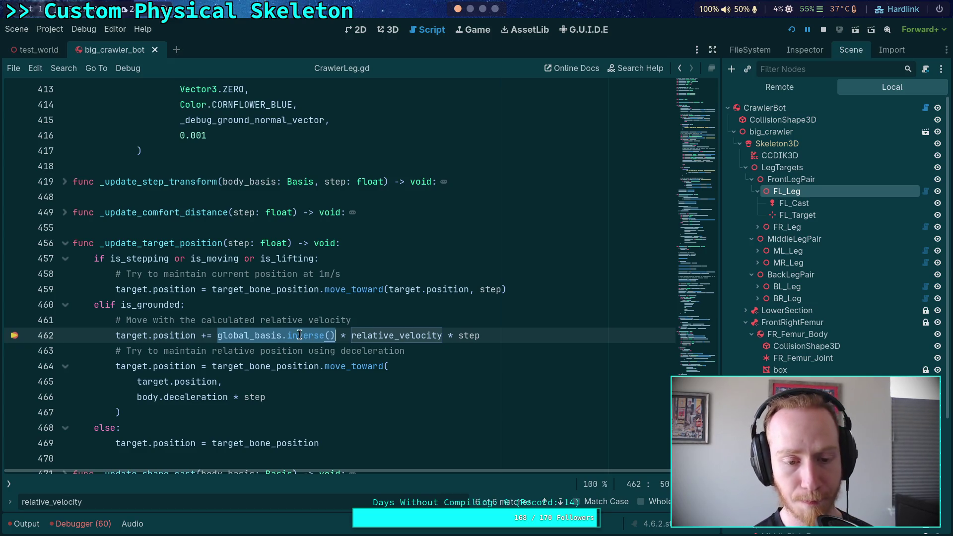
Enclose the global_basis.inverse() * relative_velocity term on line 462 in parentheses, then move up to line 337
scroll(299, 335, "up", 1)
left_click(233, 381)
mouse_move(217, 382)
left_mouse_down()
mouse_move(469, 381)
mouse_move(441, 382)
left_mouse_up()
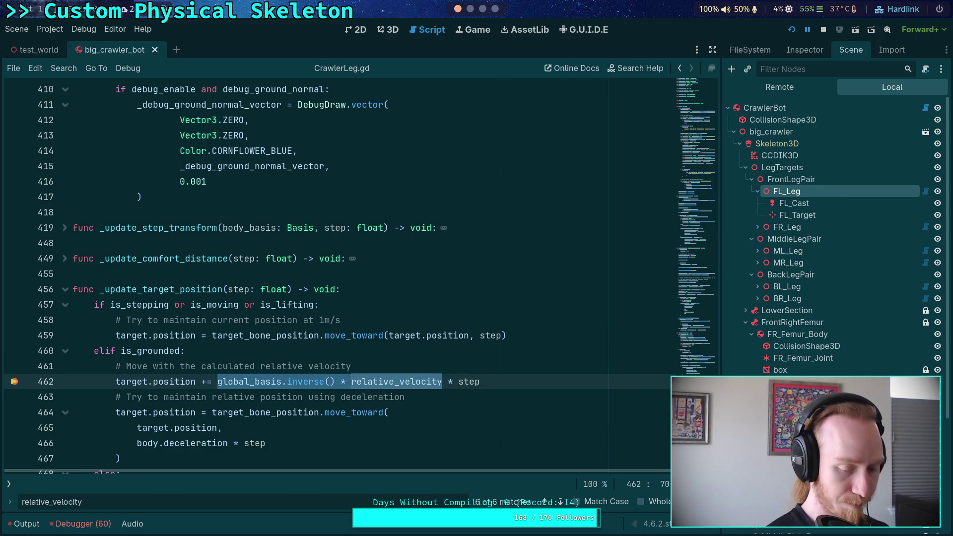
type("(")
scroll(341, 355, "up", 12)
scroll(342, 355, "up", 14)
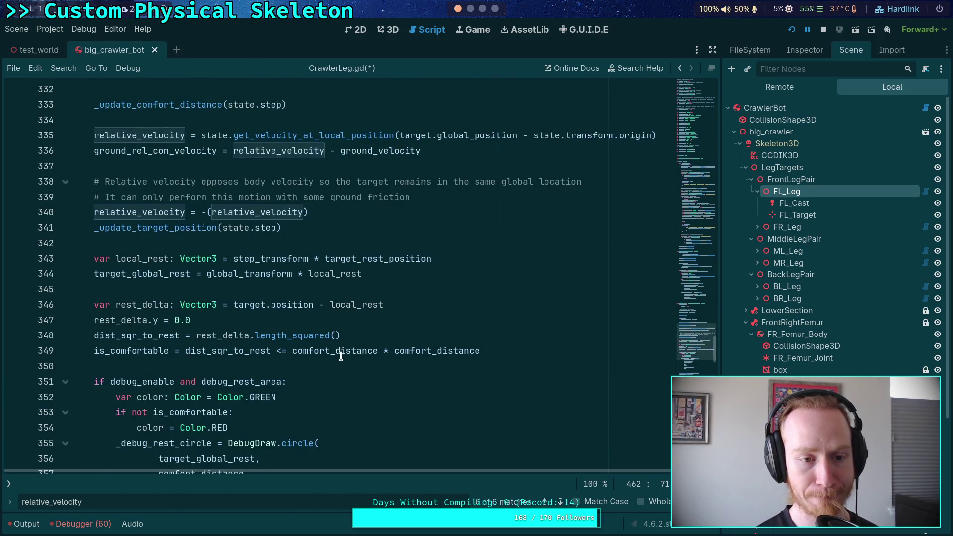
scroll(341, 355, "up", 3)
left_click(409, 300)
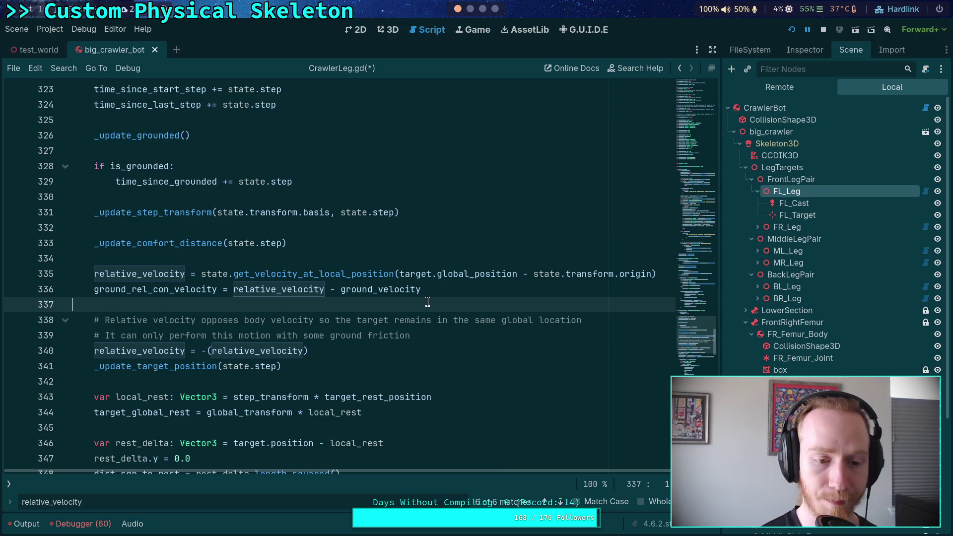
double_click(171, 366)
key("ctrl+f")
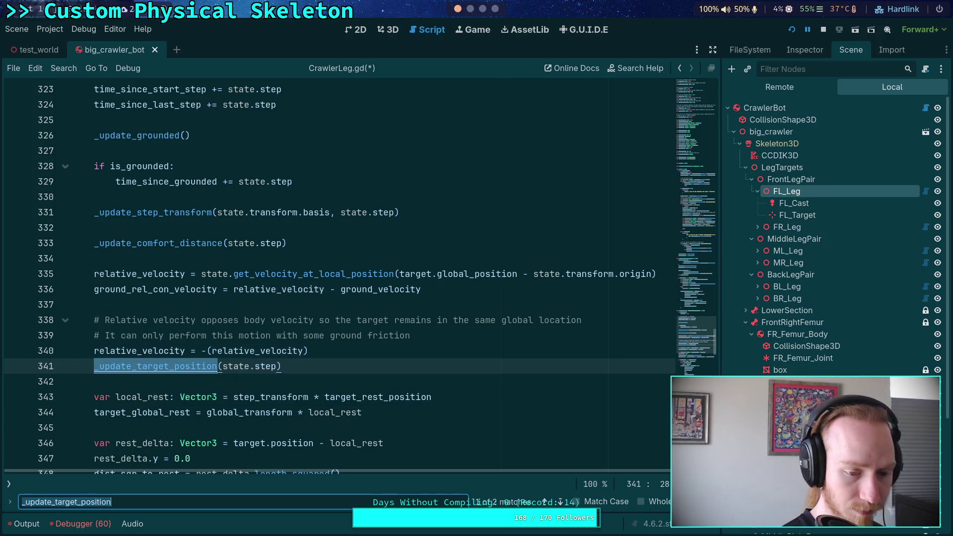
left_click(560, 501)
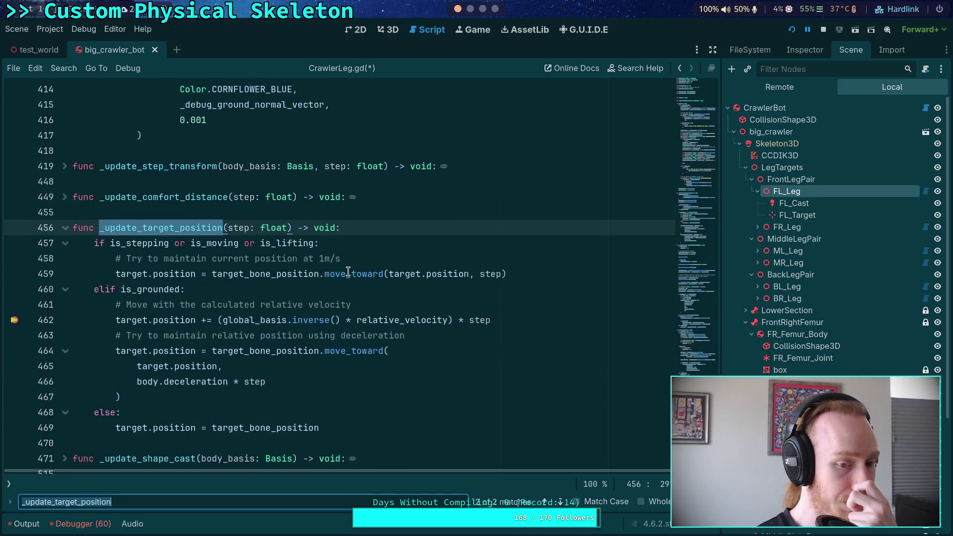
scroll(349, 272, "down", 1)
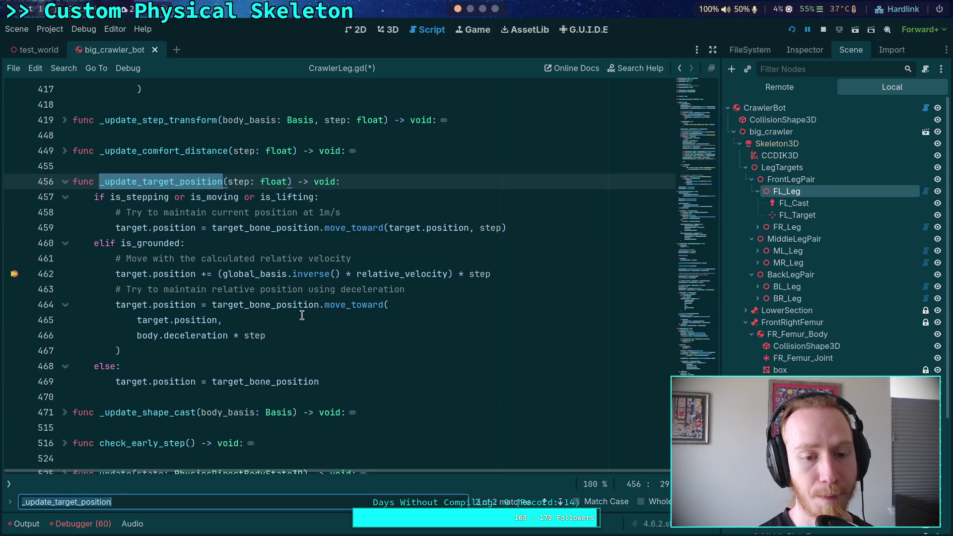
double_click(262, 303)
mouse_move(262, 303)
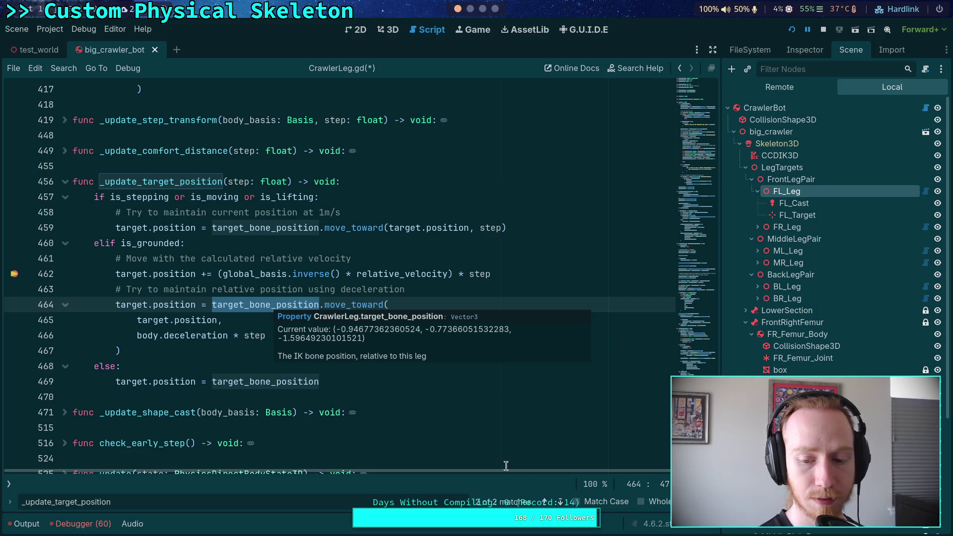
key("F3")
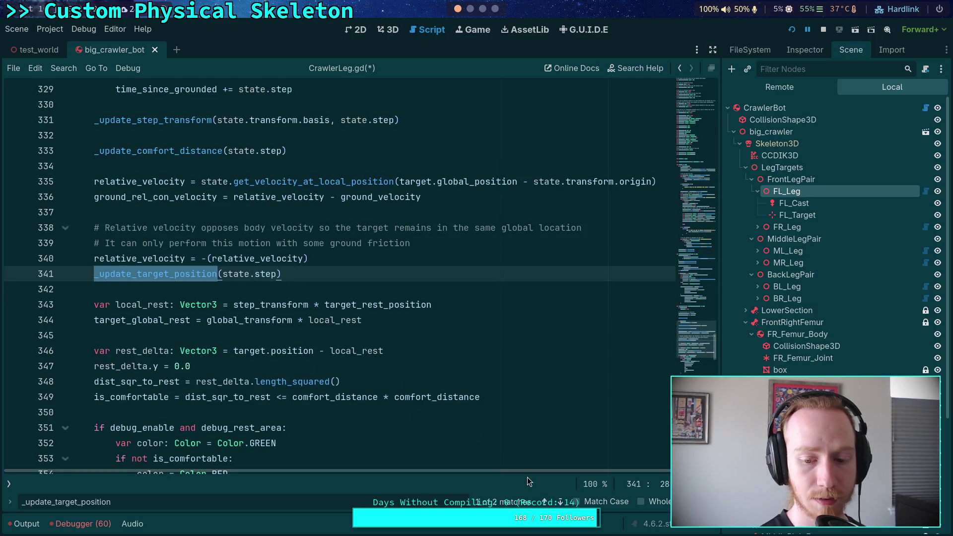
Show the Debugger panel and step over from the line 462 breakpoint to line 464
left_click(82, 523)
left_click(373, 182)
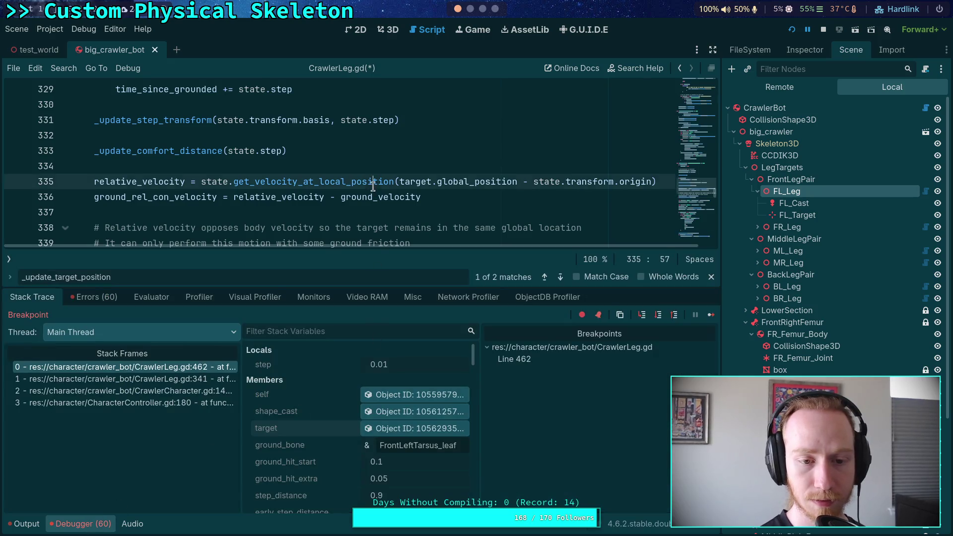
key("Escape")
left_click(658, 315)
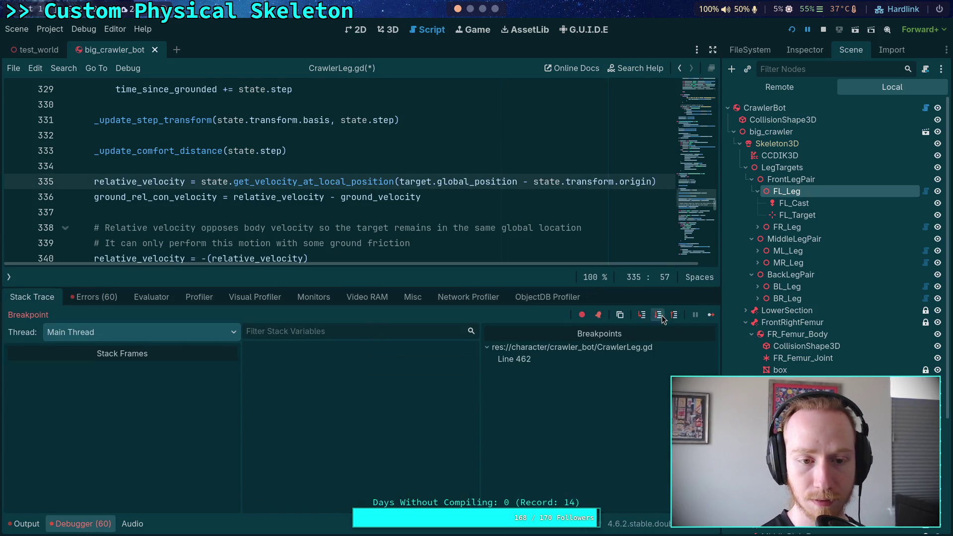
scroll(187, 211, "up", 1)
Inspect the leg's target marker properties in the Inspector
mouse_move(171, 182)
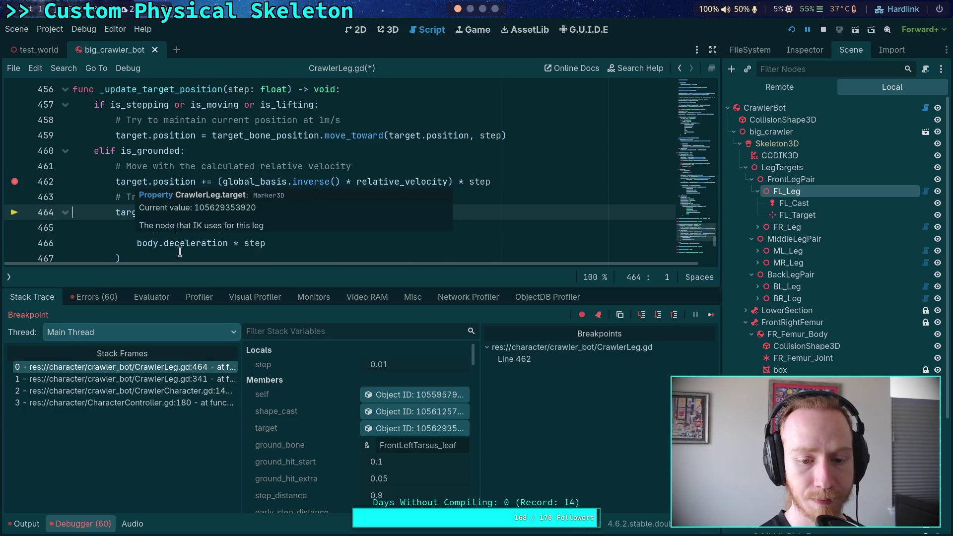
left_click(389, 433)
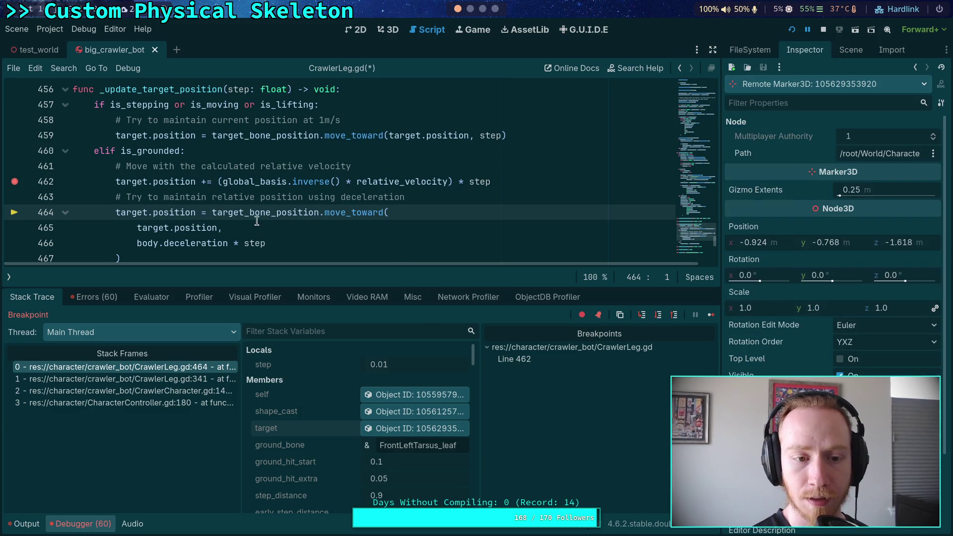
mouse_move(281, 213)
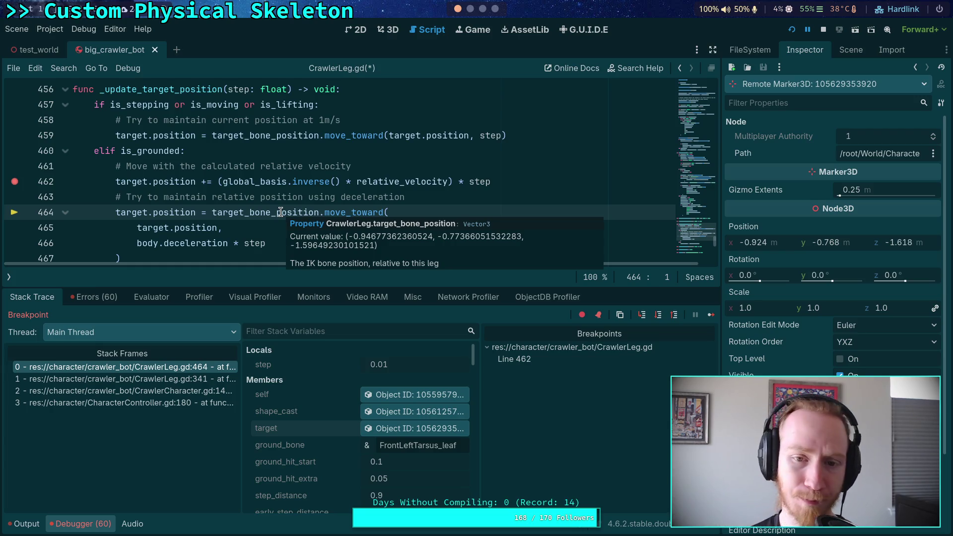
mouse_move(184, 242)
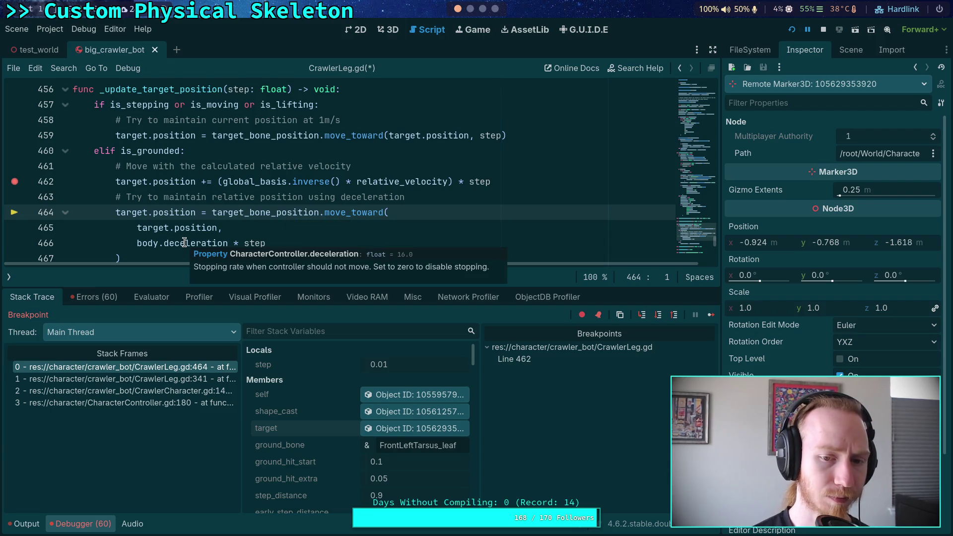
left_click(145, 242)
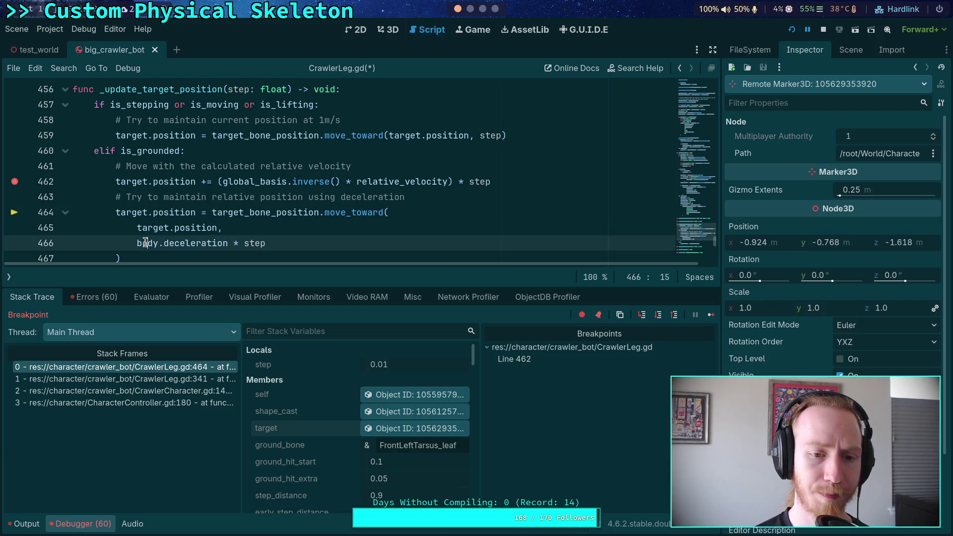
Inspect the crawler body's live properties down to CharacterController, then hide the debugger output
scroll(367, 422, "down", 10)
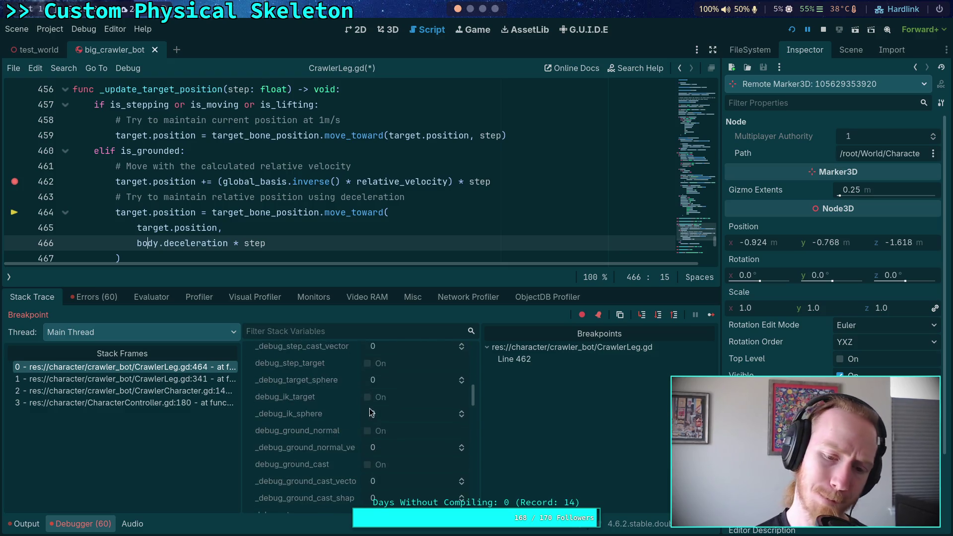
scroll(373, 407, "down", 2)
left_click(372, 401)
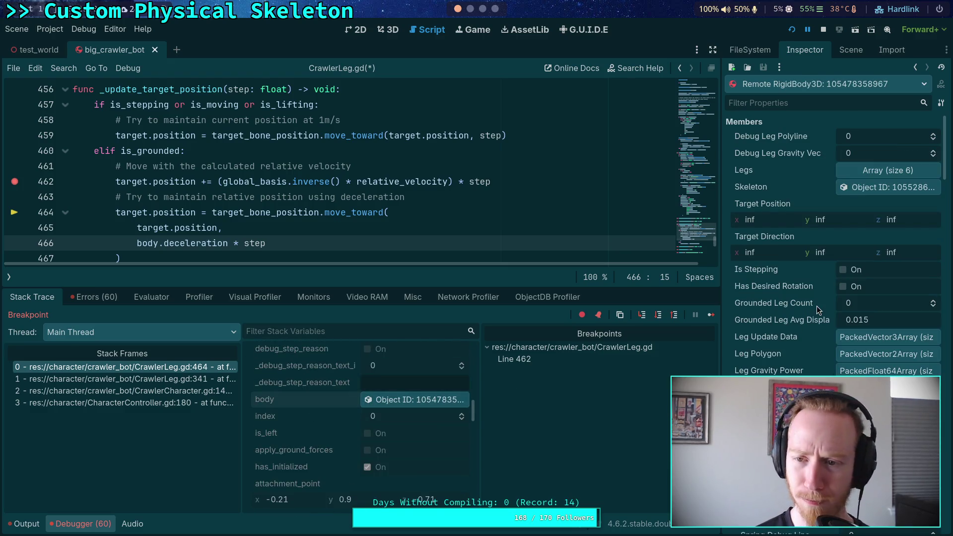
scroll(809, 339, "down", 15)
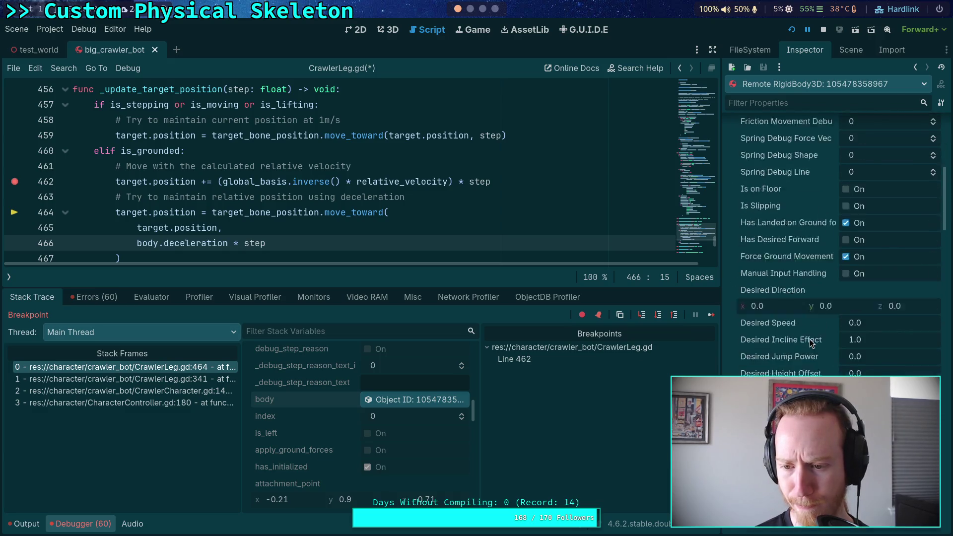
scroll(808, 338, "down", 15)
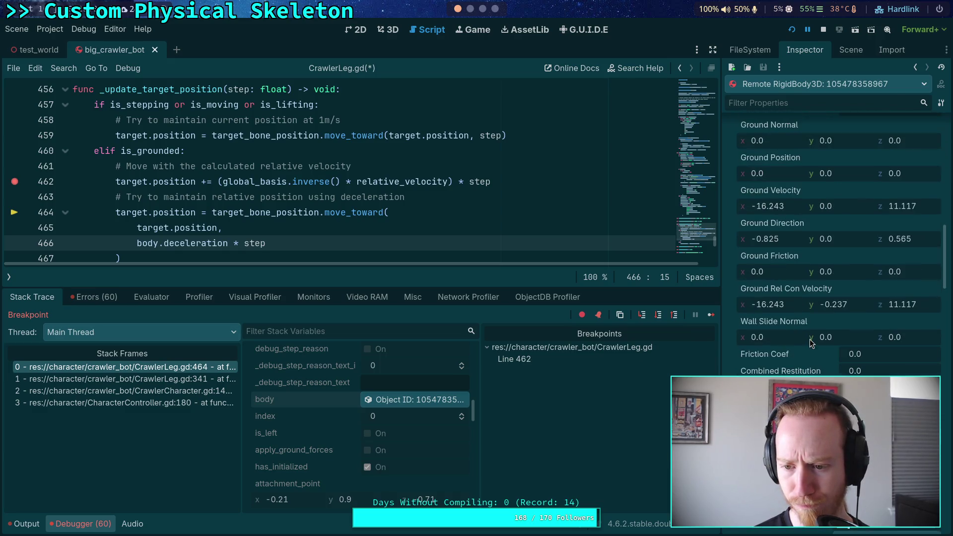
scroll(808, 338, "down", 5)
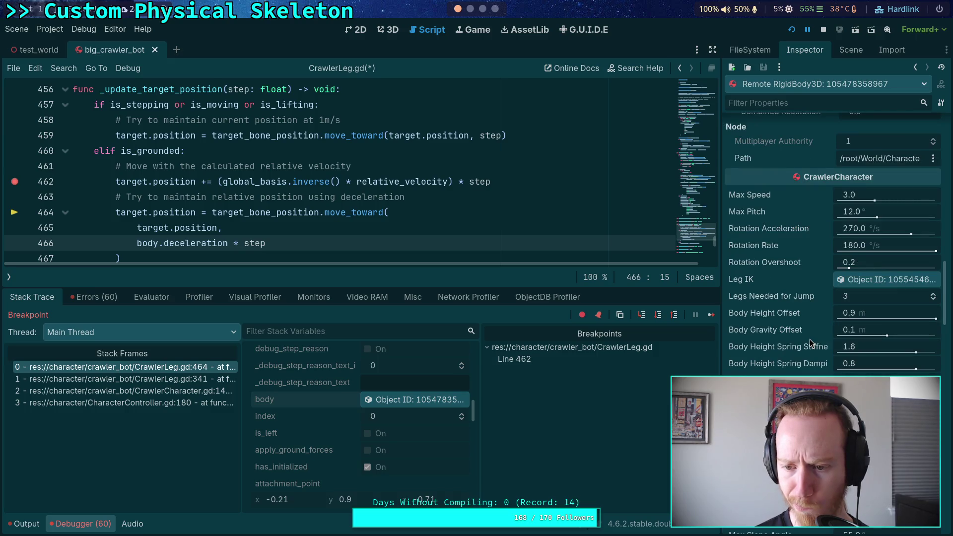
scroll(810, 342, "down", 5)
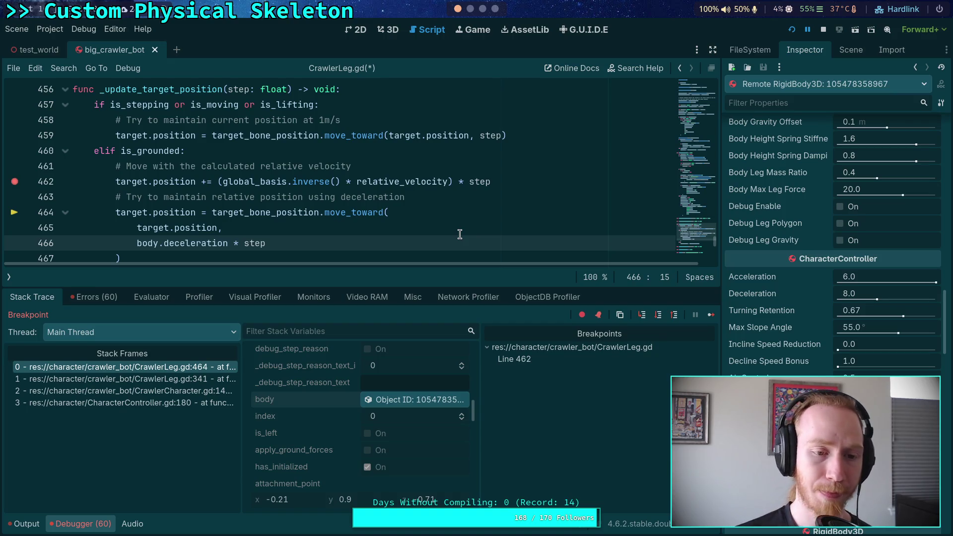
left_click(103, 523)
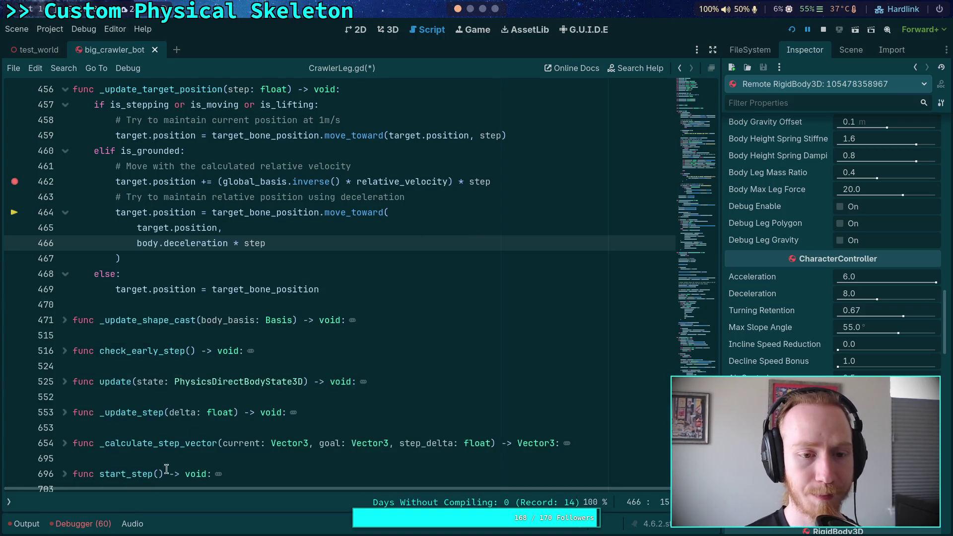
Replace target.position on line 465 with 'target_bone_position +' using autocomplete
scroll(264, 338, "up", 1)
left_click_drag(137, 273, 218, 273)
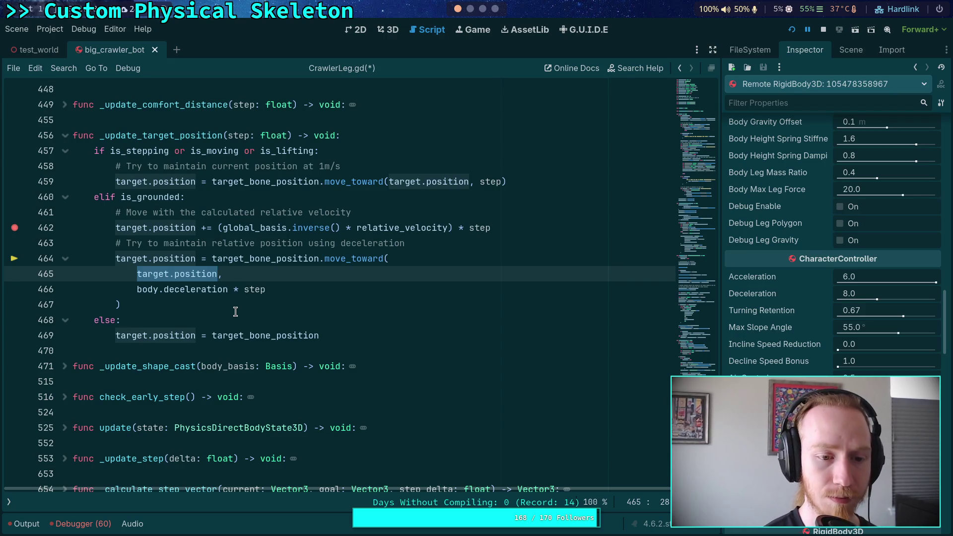
type("tar,")
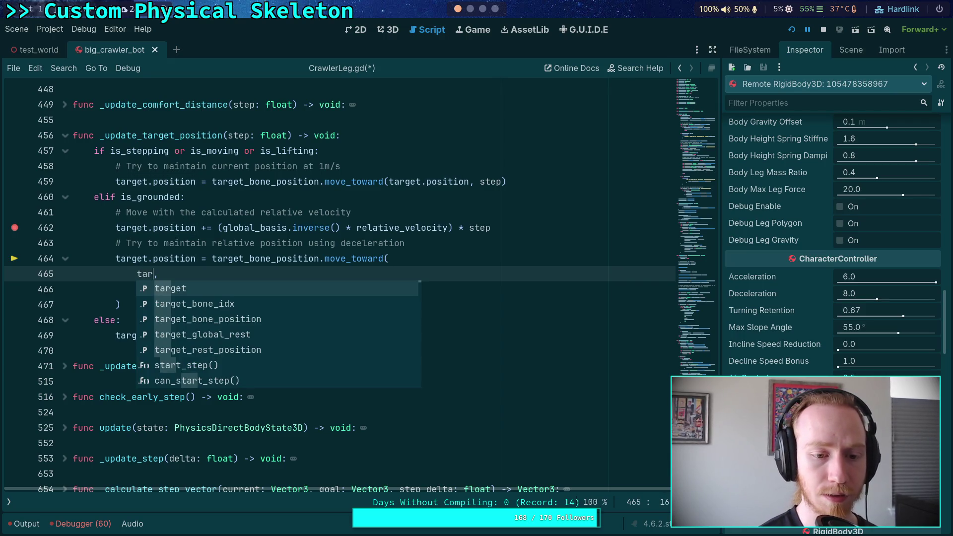
key("Down")
key("Down")
key("Return")
type("?")
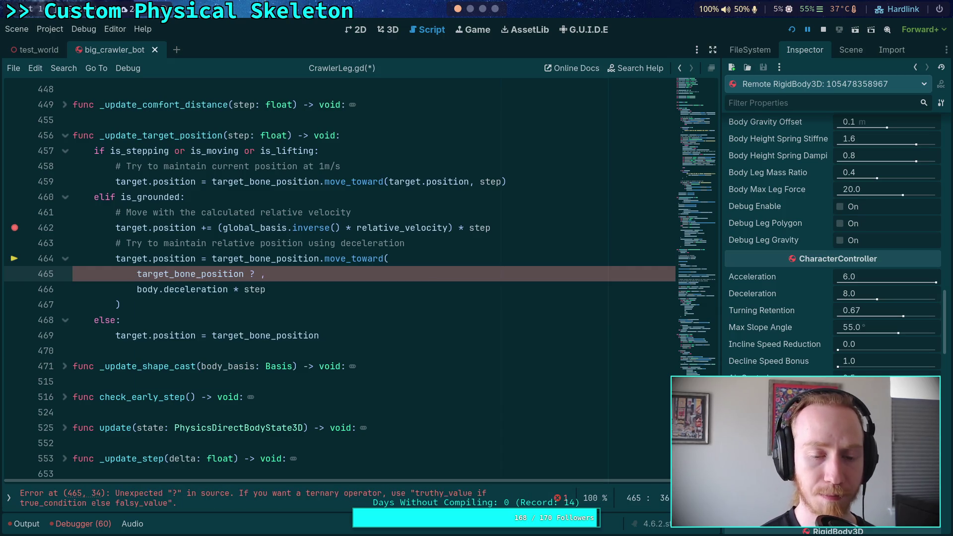
key("BackSpace")
type("+")
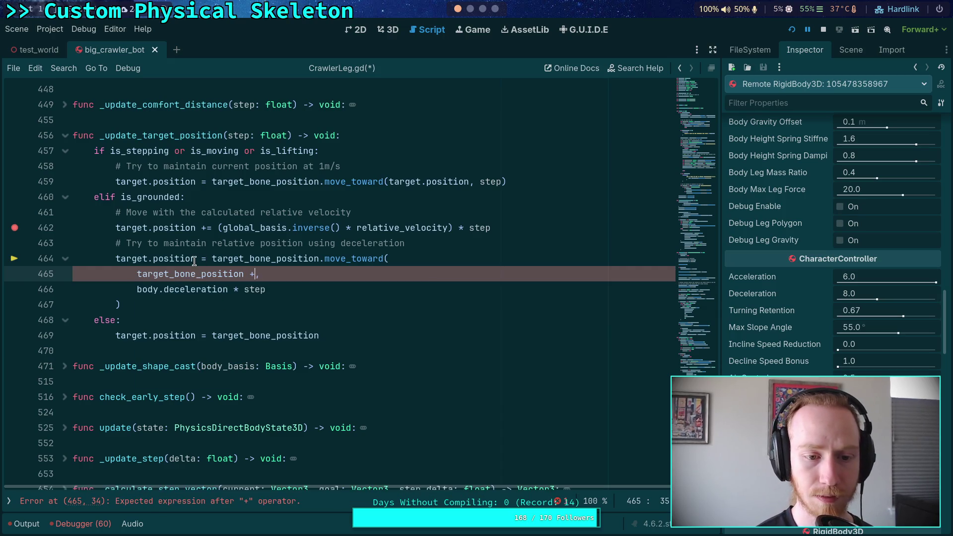
Select the parenthesised velocity term on line 462, then the broken argument on line 465
left_click_drag(219, 227, 492, 228)
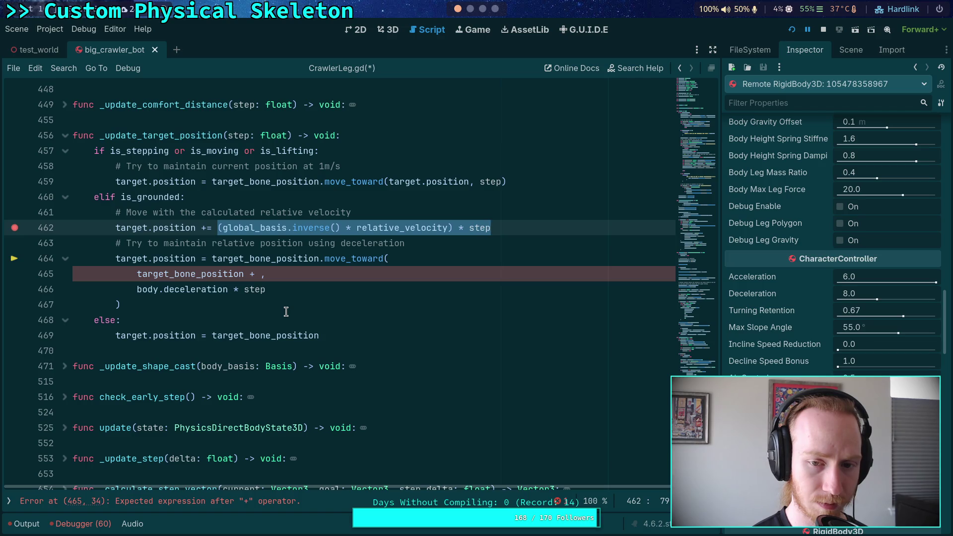
left_click_drag(218, 228, 453, 227)
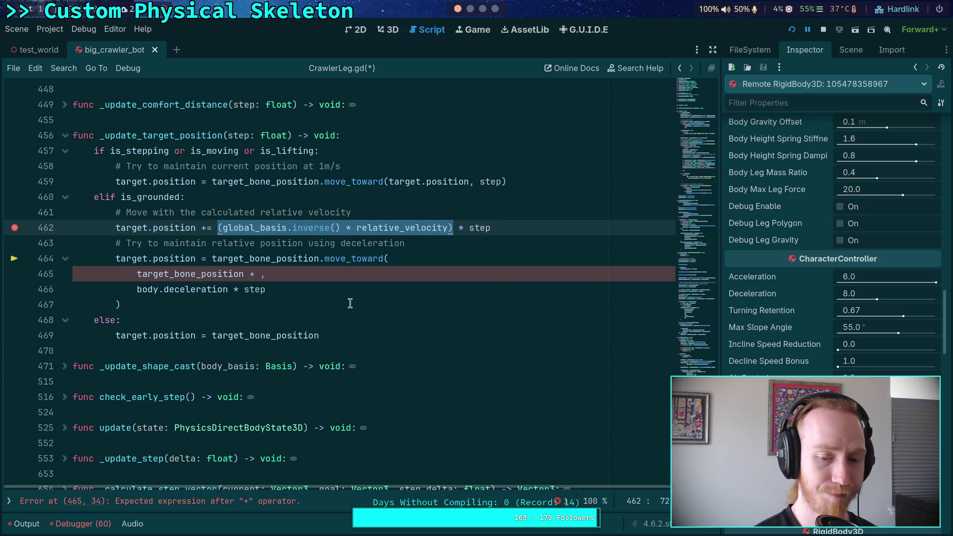
key("Down")
key("Down")
key("Down")
key("BackSpace")
key("BackSpace")
key("ctrl+BackSpace")
type("tar,")
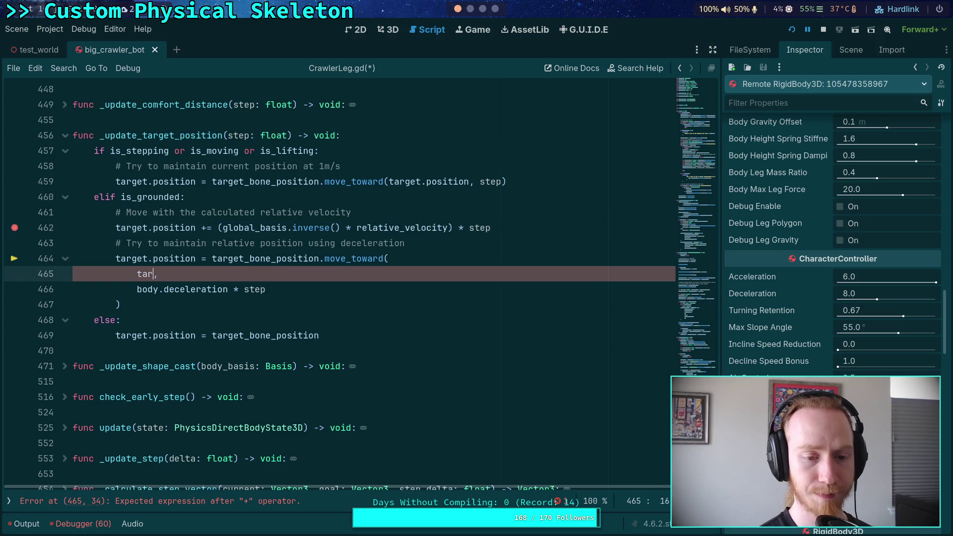
key("Return")
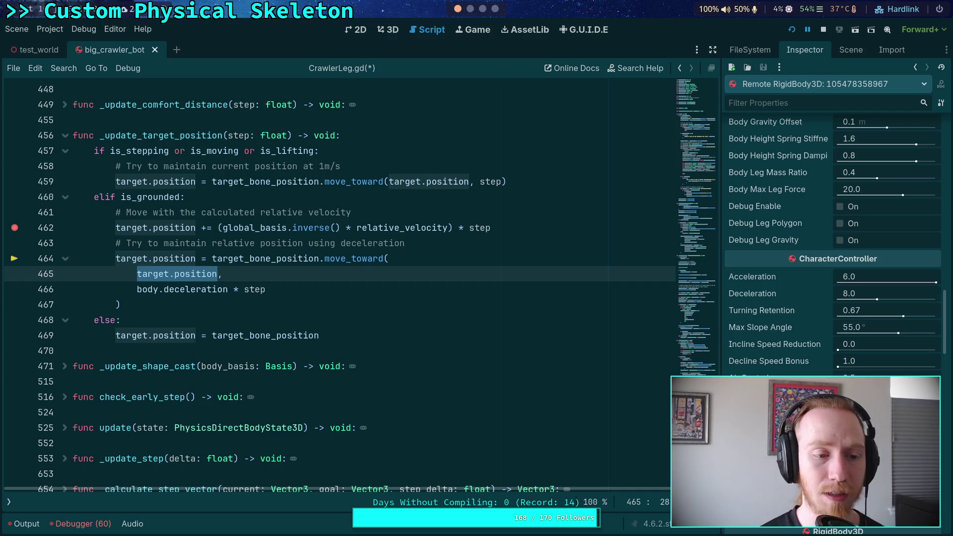
key("F8")
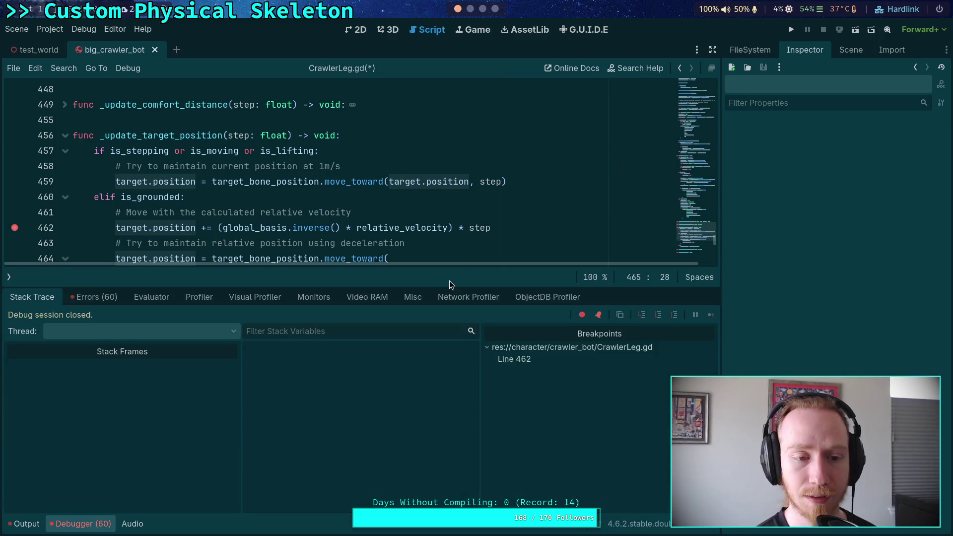
left_click(87, 522)
scroll(308, 266, "up", 10)
scroll(308, 265, "up", 15)
scroll(312, 265, "up", 6)
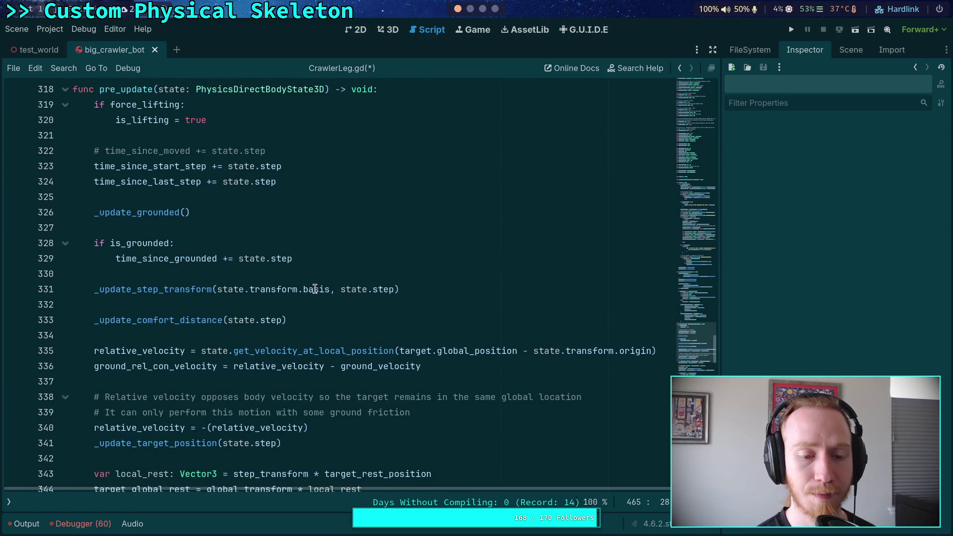
scroll(315, 289, "down", 2)
left_click(314, 288)
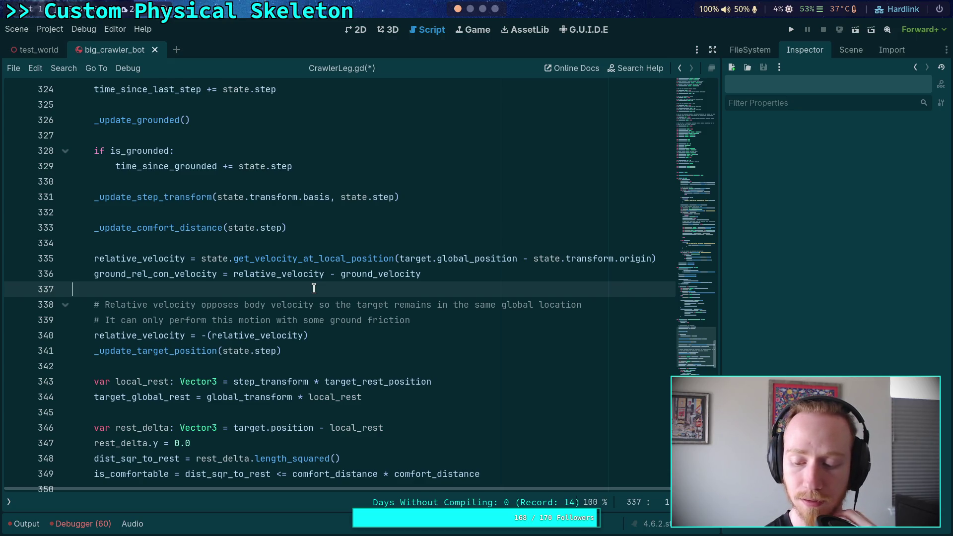
mouse_move(324, 335)
left_mouse_down()
mouse_move(208, 336)
mouse_move(217, 331)
left_mouse_up()
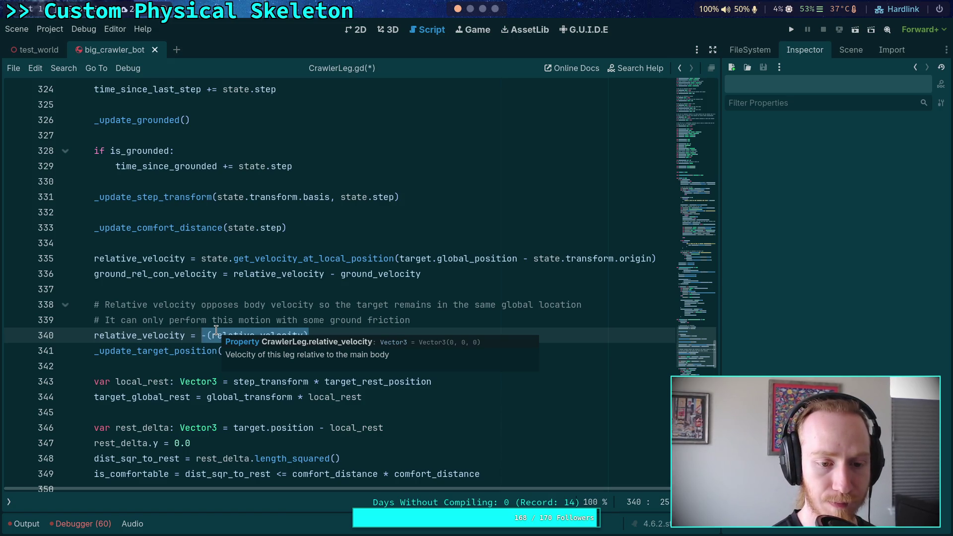
Type relative_velocity - state.linear_velocity on line 340 using autocomplete
type("rel")
key("Return")
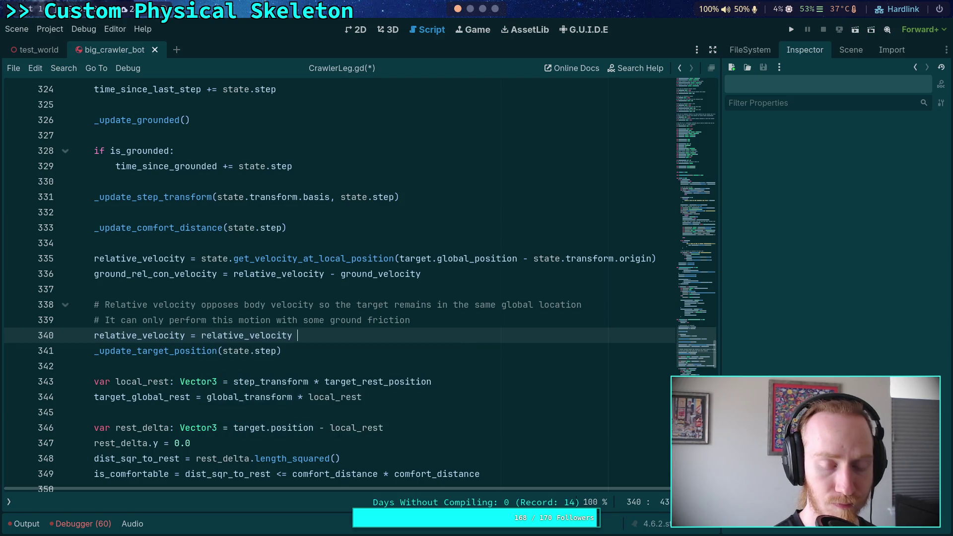
type("- state.lin")
key("Return")
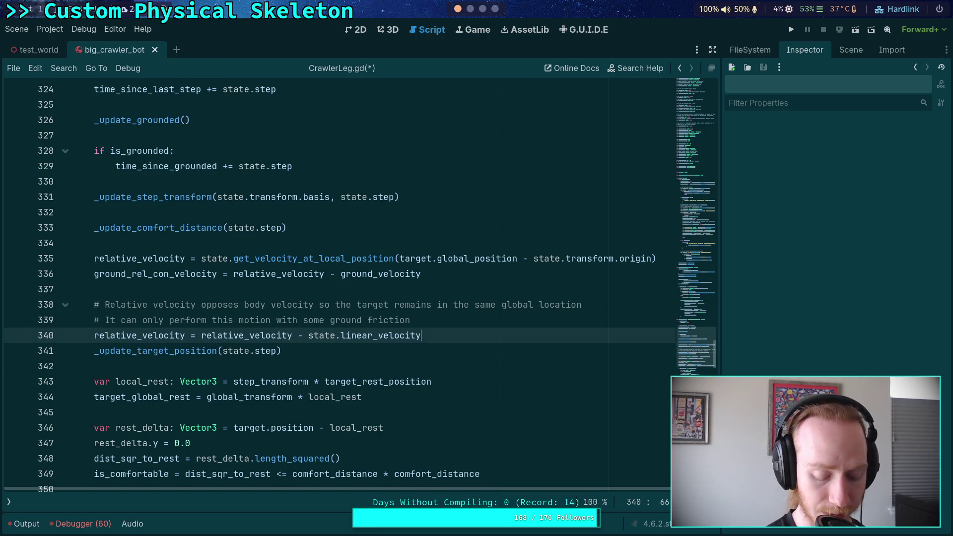
Wrap the subtraction in parentheses and prefix it with a minus sign
left_click_drag(202, 336, 445, 329)
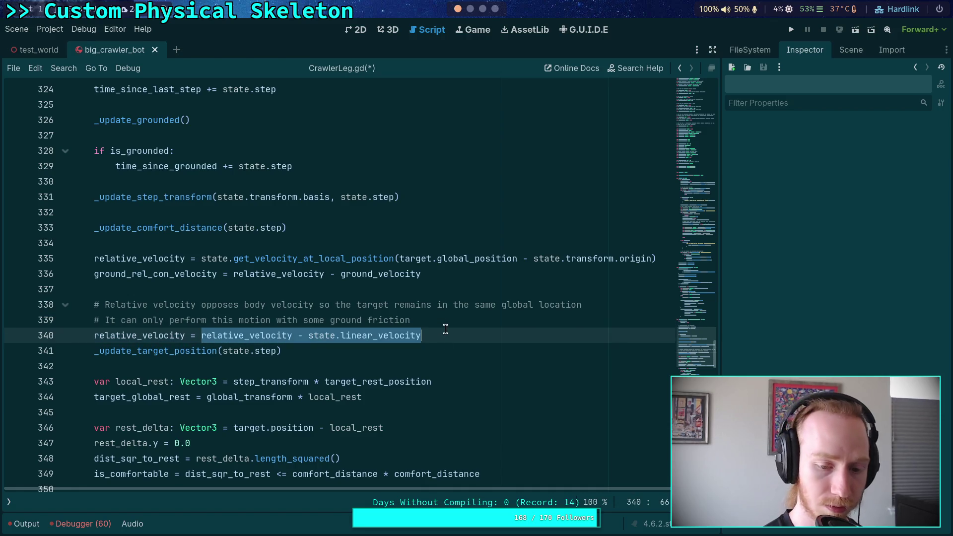
type("(")
left_click(203, 336)
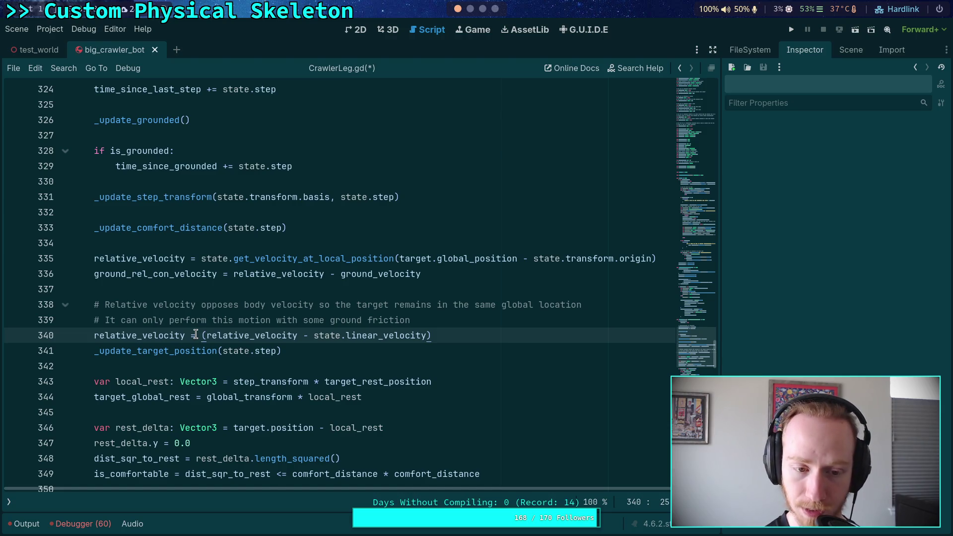
type("-")
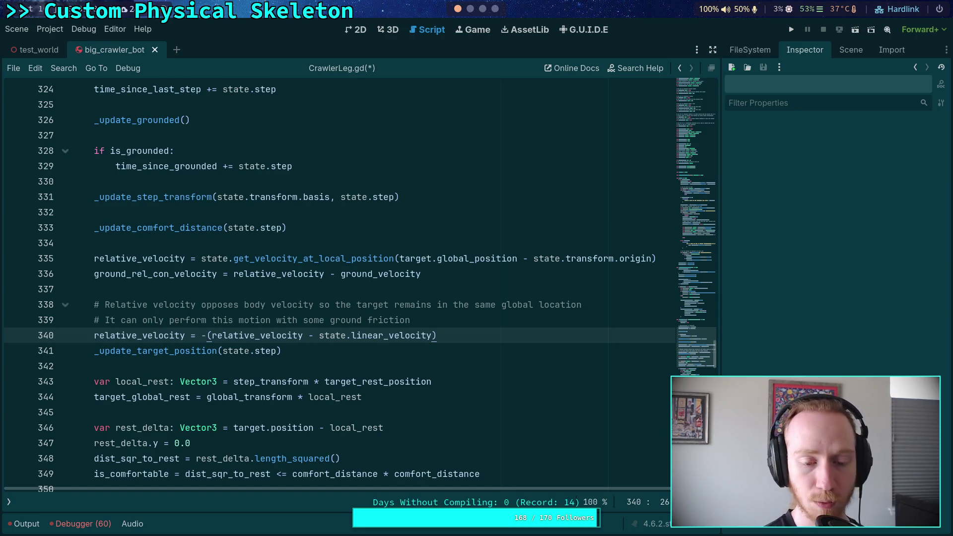
left_click(260, 336)
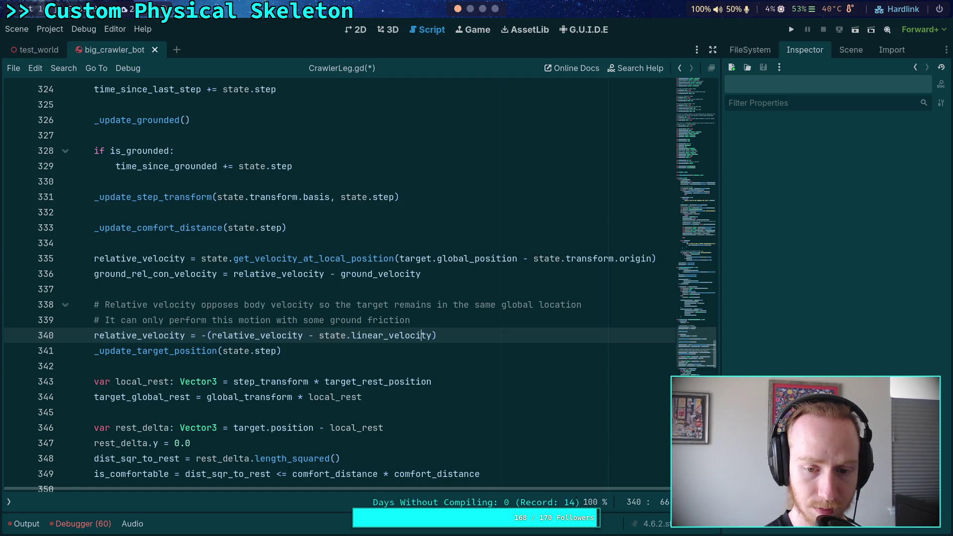
left_click(73, 351)
left_click(437, 336)
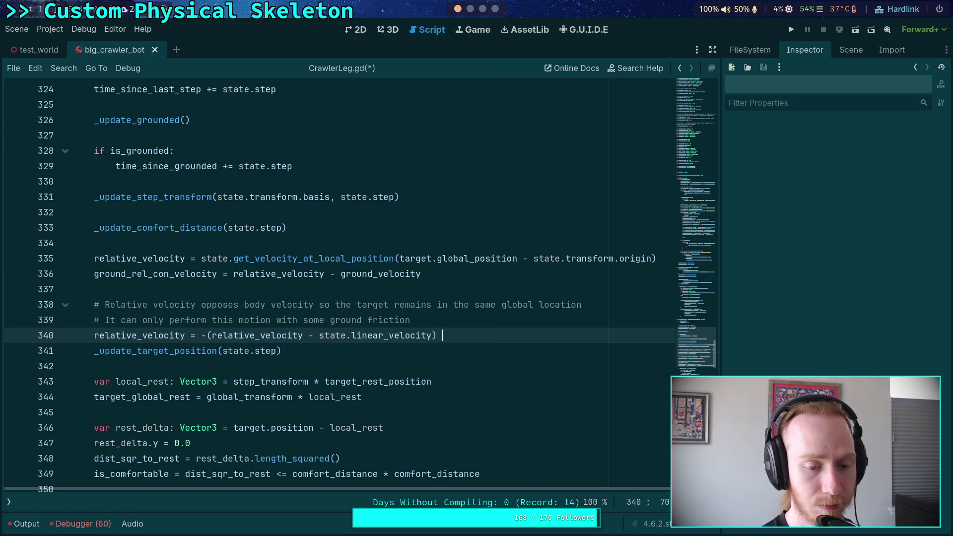
key("Left")
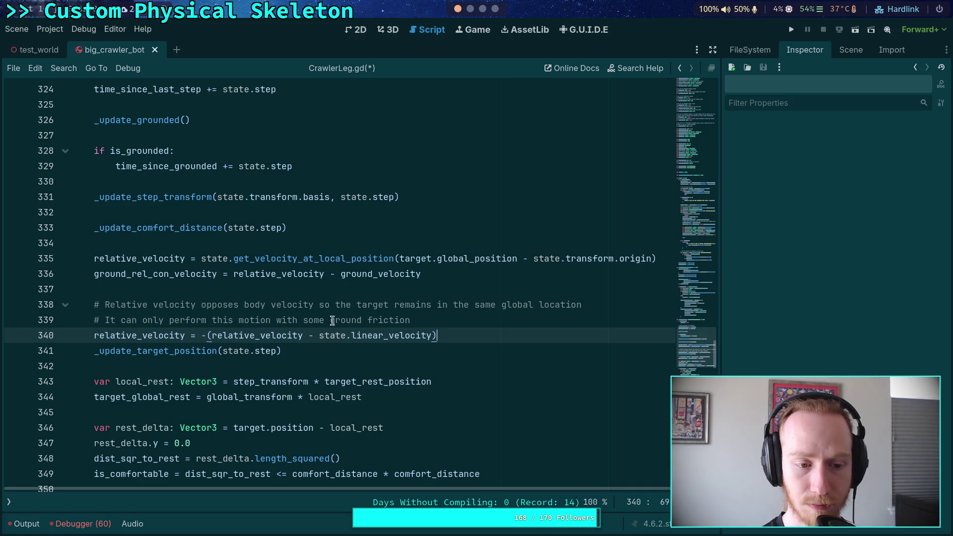
Delete the ground-friction comment line and change 'global location' to 'body-space position' in the remaining comment
left_click_drag(466, 323, 620, 309)
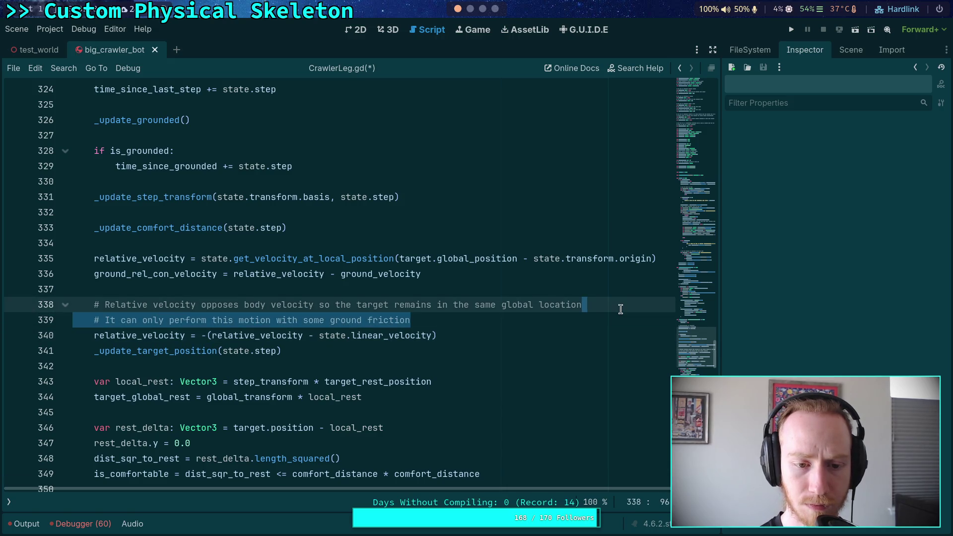
key("BackSpace")
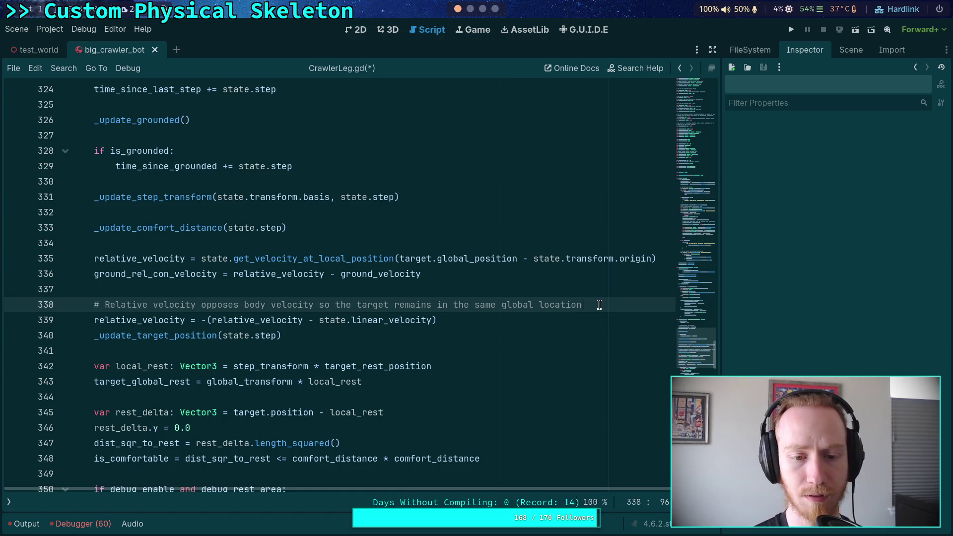
left_click_drag(597, 304, 501, 307)
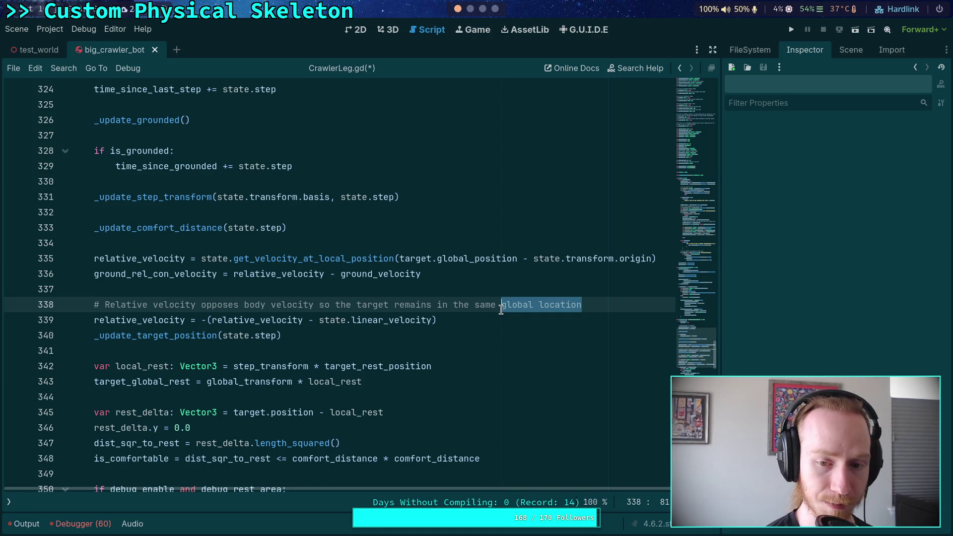
type("bod")
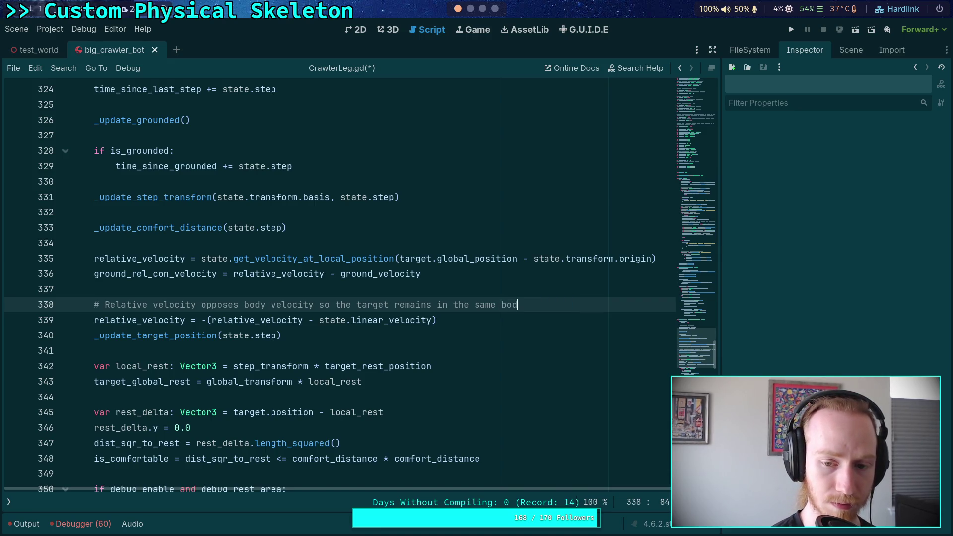
type("y-space position")
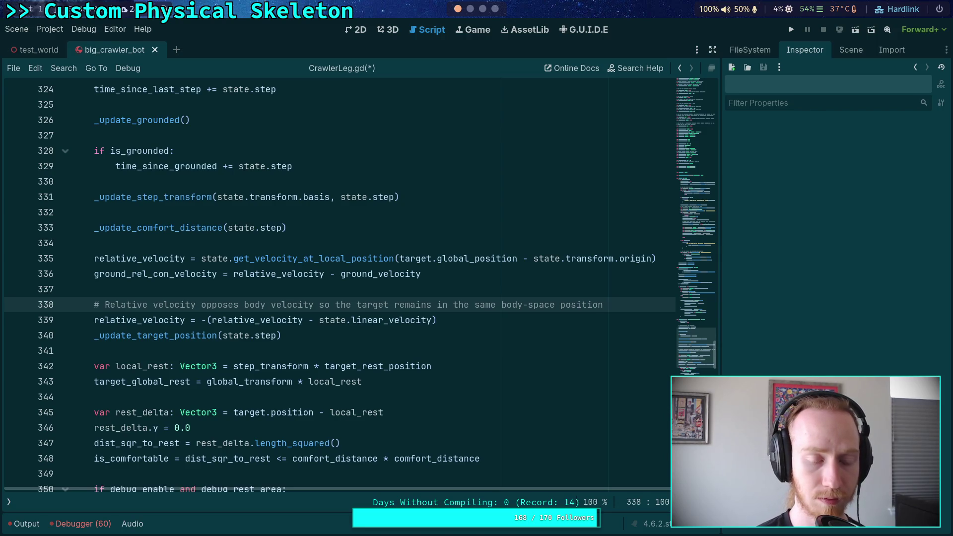
Simplify line 339 to relative_velocity -= state.linear_velocity
left_click(212, 322)
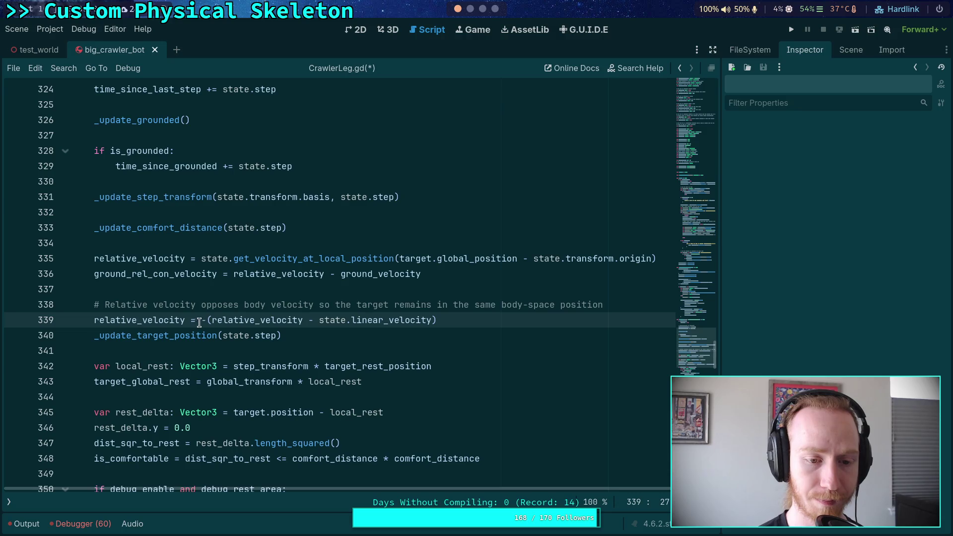
left_click_drag(191, 322, 310, 322)
key("BackSpace")
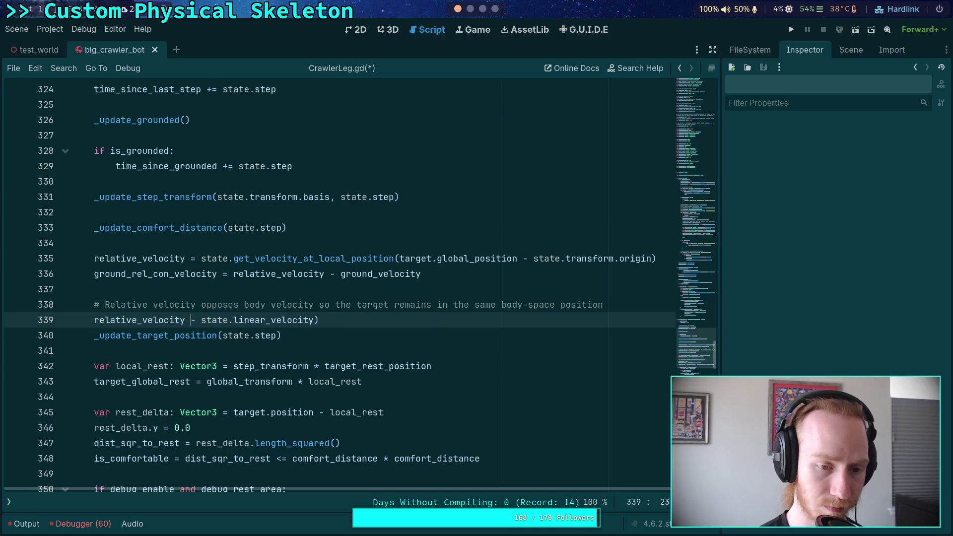
type("-=")
left_click(356, 318)
key("BackSpace")
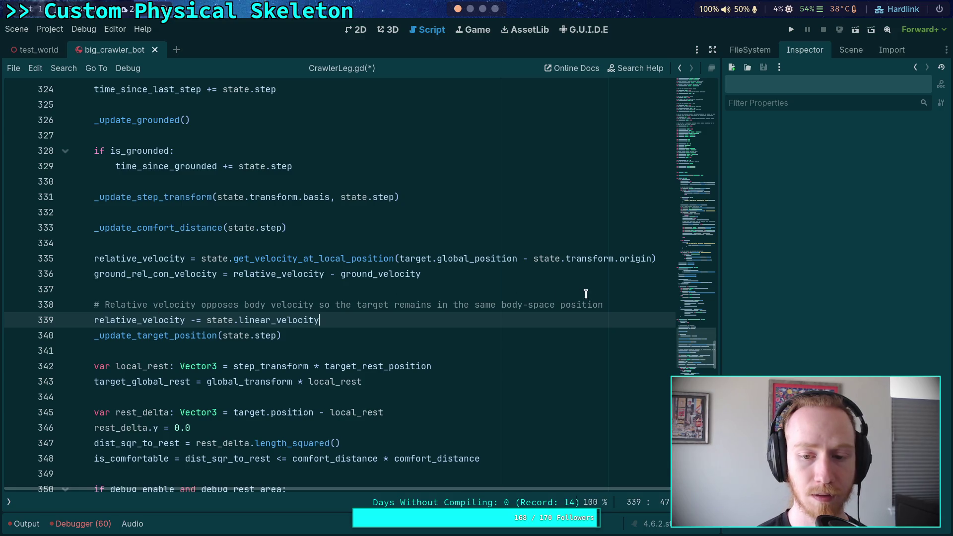
Delete the comment and blank line above it, then save CrawlerLeg.gd
left_click_drag(607, 304, 615, 292)
key("BackSpace")
key("BackSpace")
left_click(400, 294)
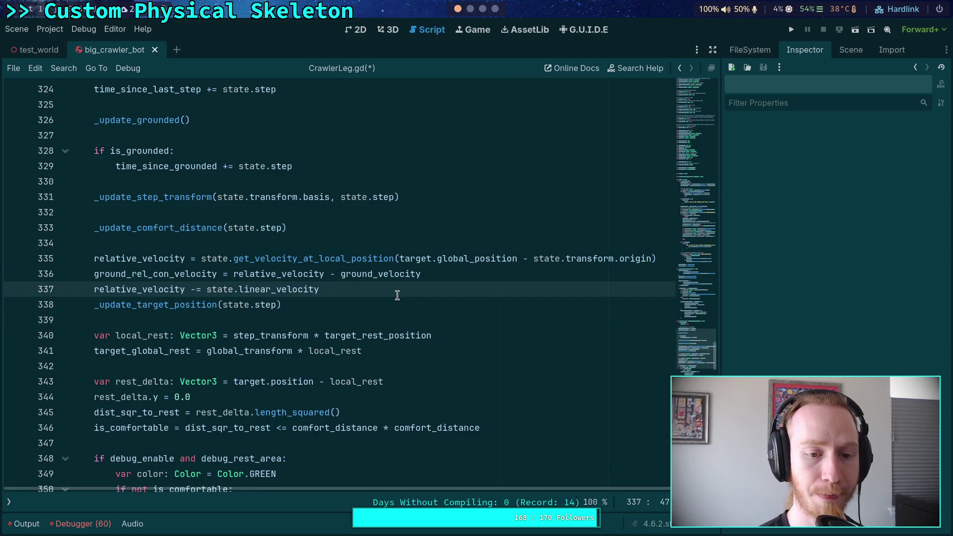
key("ctrl+s")
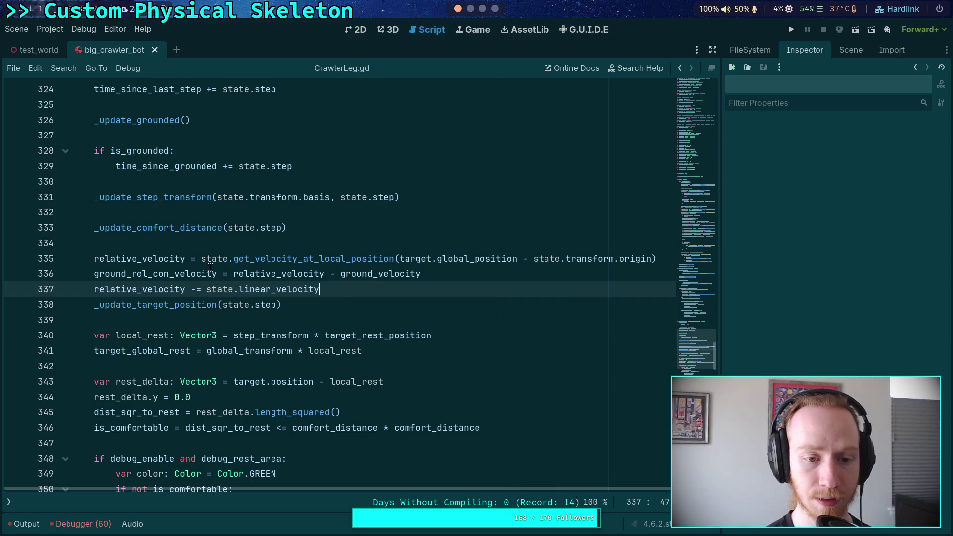
scroll(261, 270, "down", 10)
Change the line 458 comment to 'Oppose relative body motion, and apply friction on the ground', removing the extra blank line
scroll(261, 269, "down", 18)
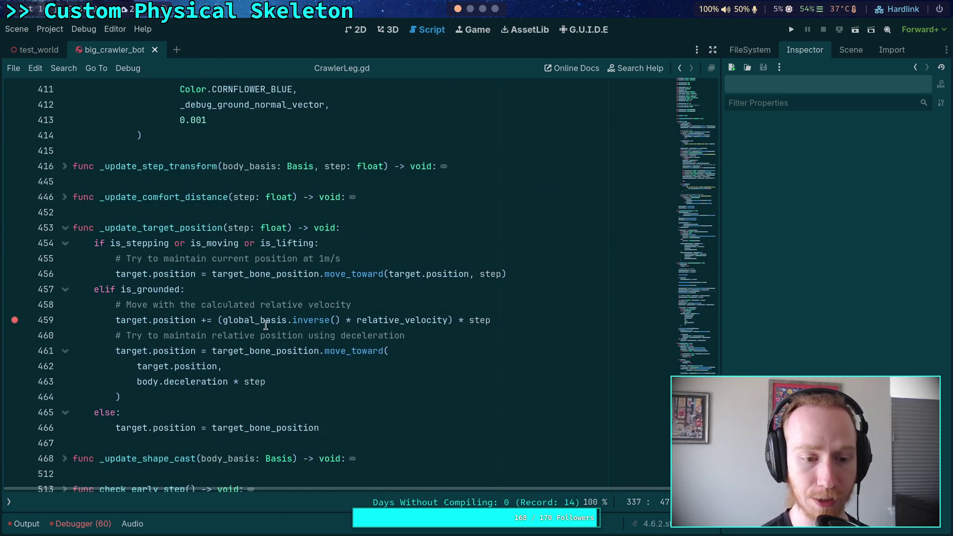
scroll(449, 324, "down", 1)
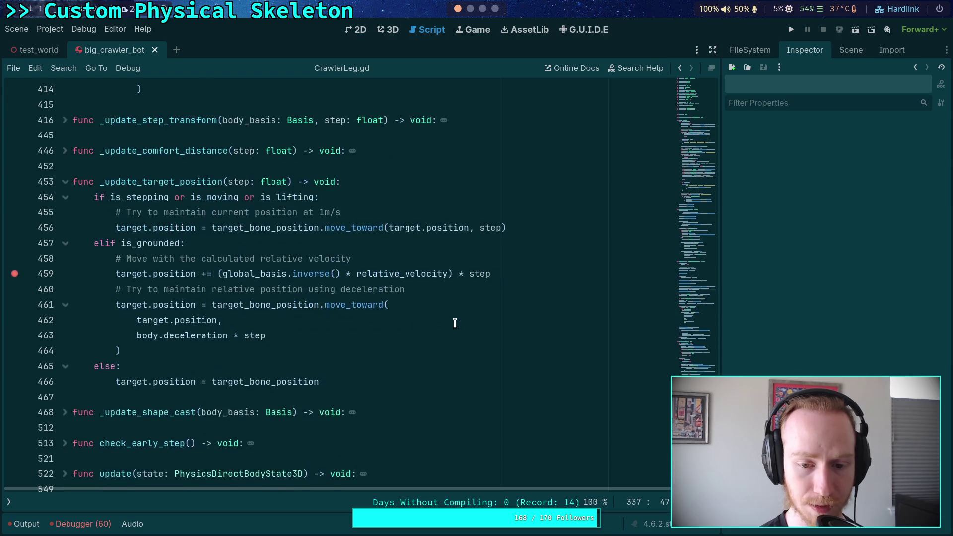
left_click(422, 258)
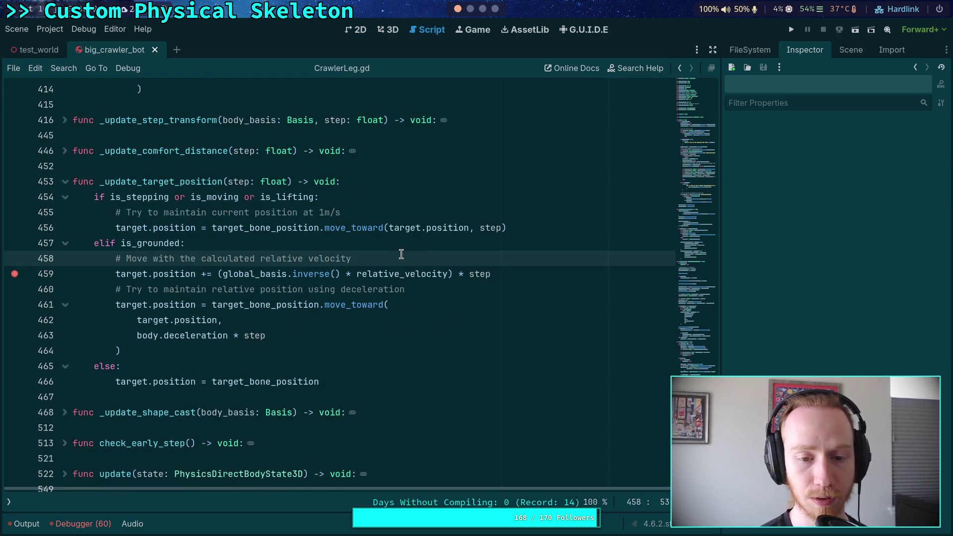
key("Return")
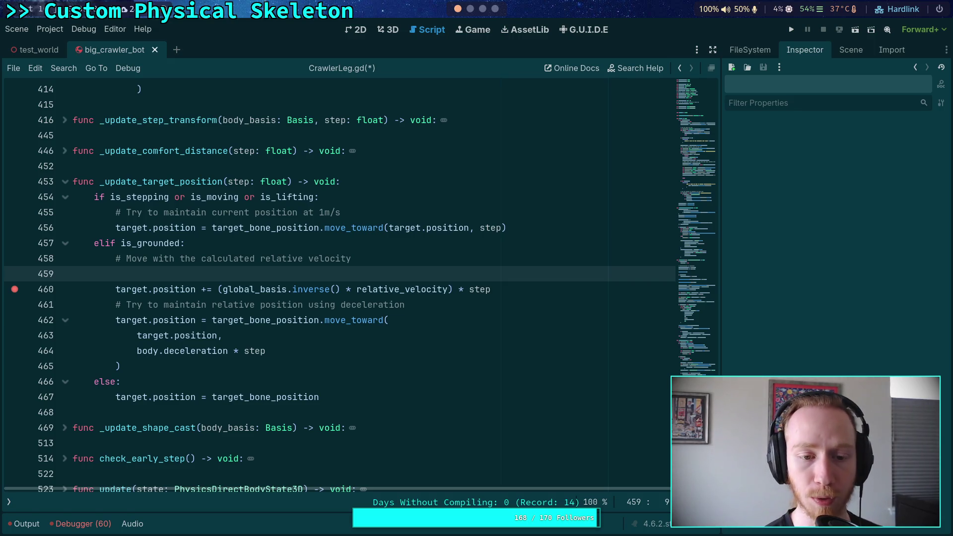
left_click_drag(357, 258, 129, 256)
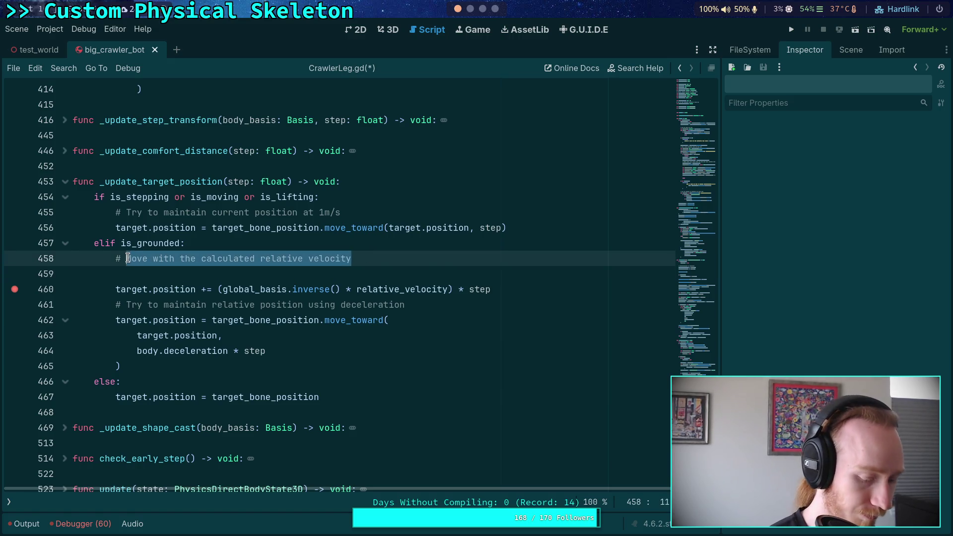
type("Oppose relative body motion, and")
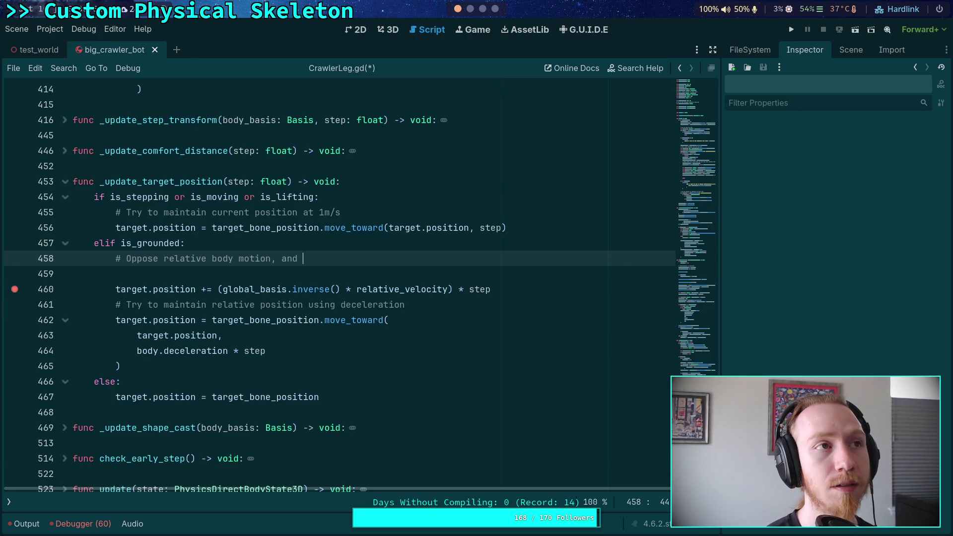
type("s")
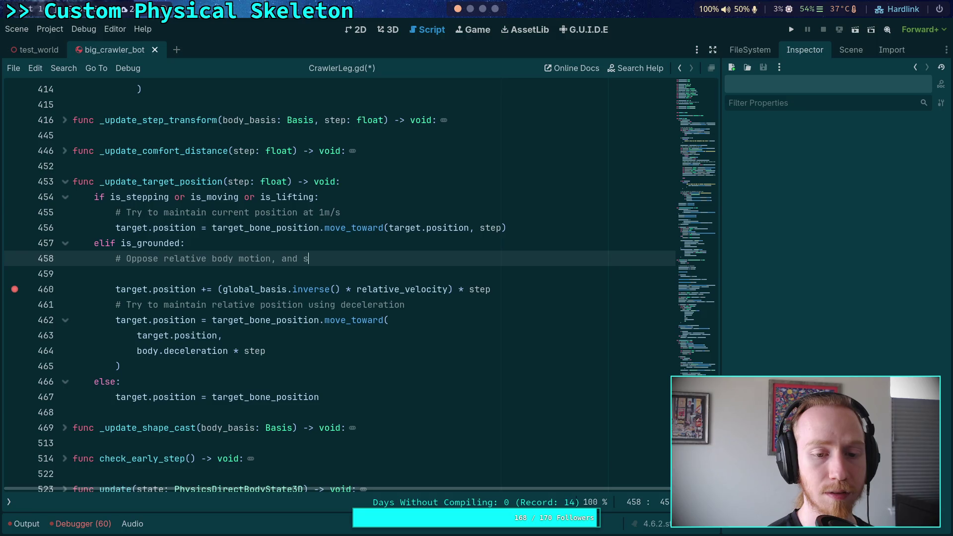
key("BackSpace")
type("apply")
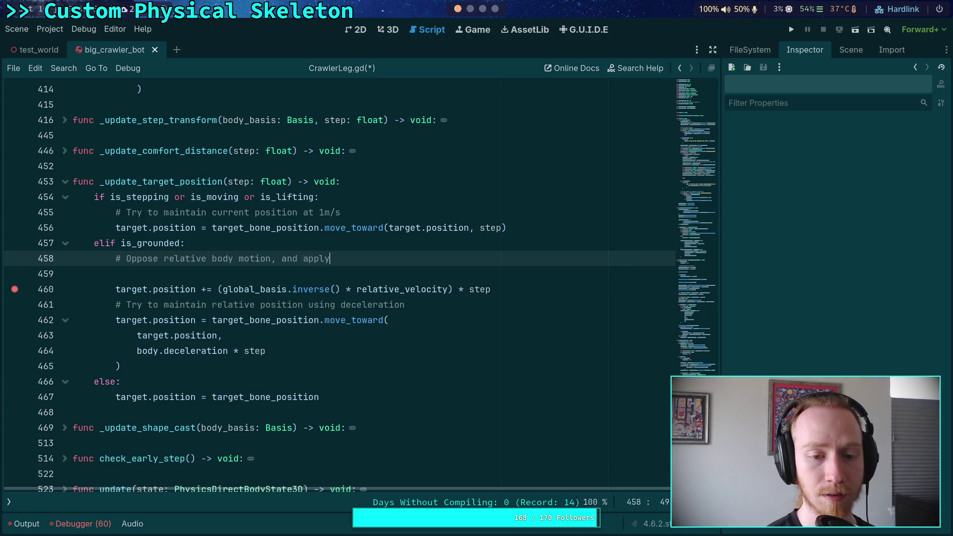
type(" friction on th")
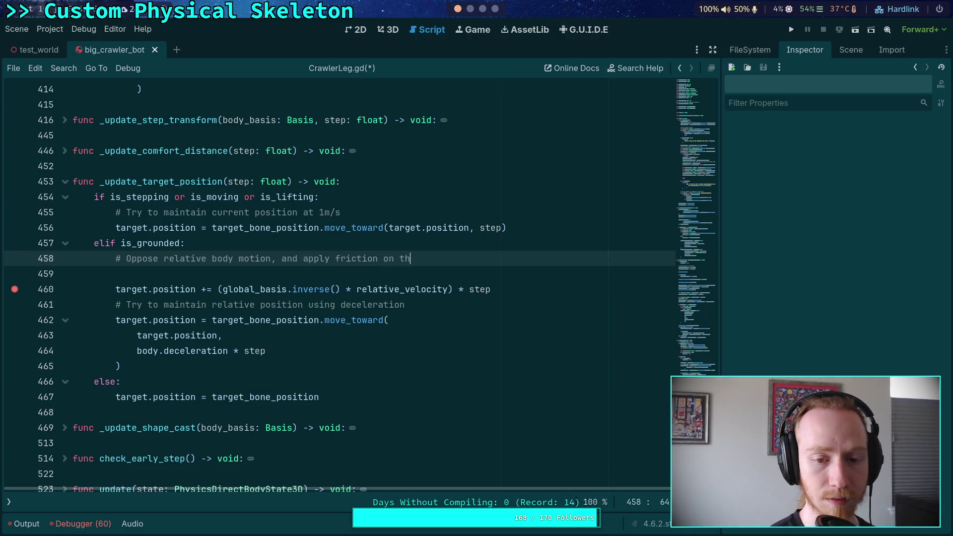
type("e ground")
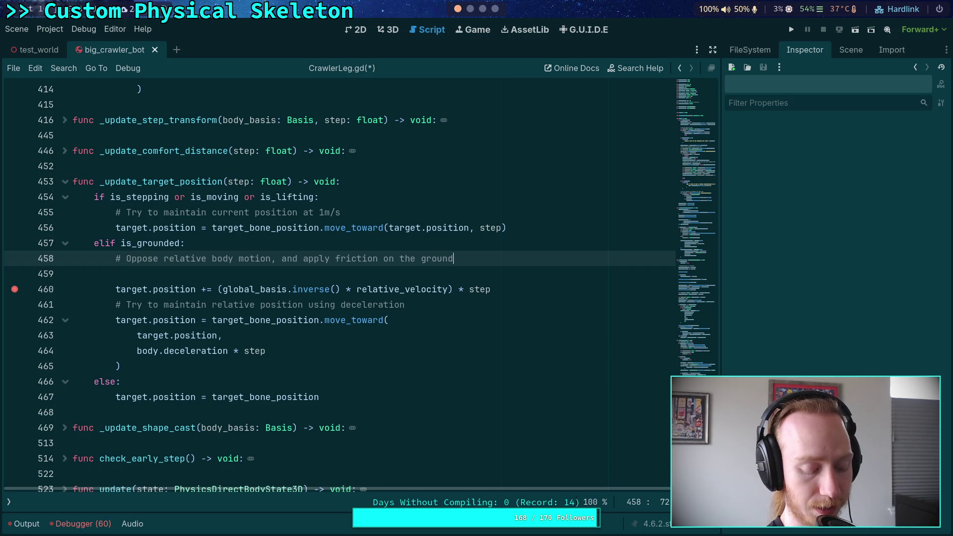
left_click(226, 274)
key("BackSpace")
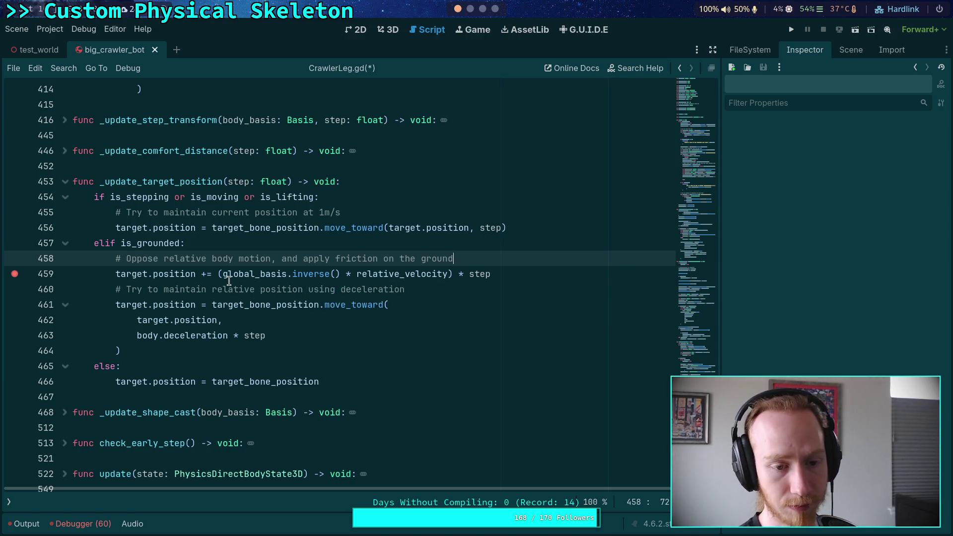
Wrap relative_velocity on line 459 in parentheses and negate it
left_click(202, 274)
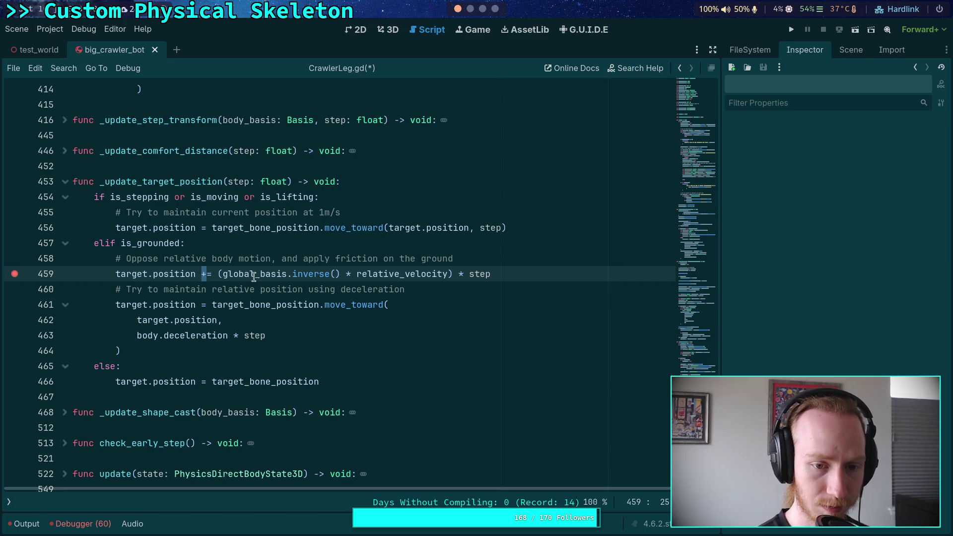
left_click(356, 274)
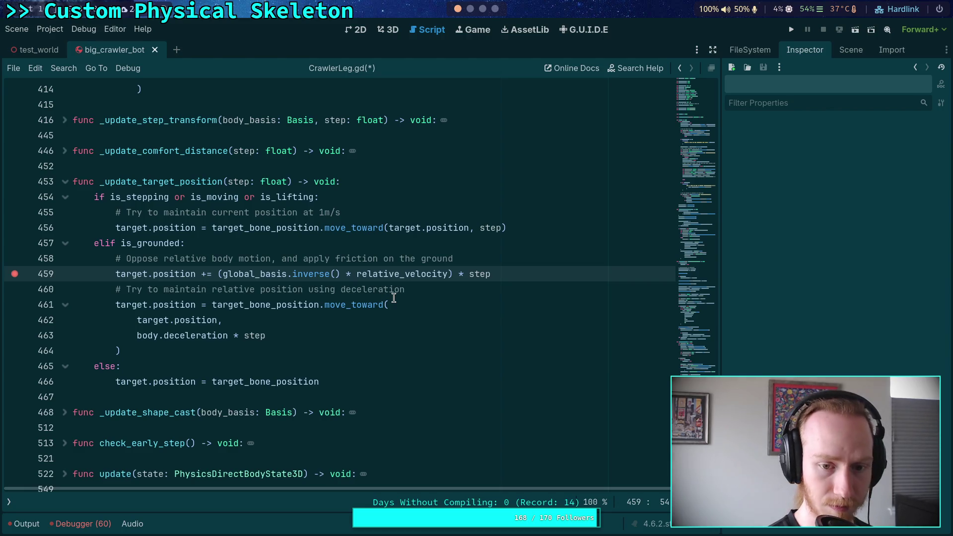
double_click(407, 274)
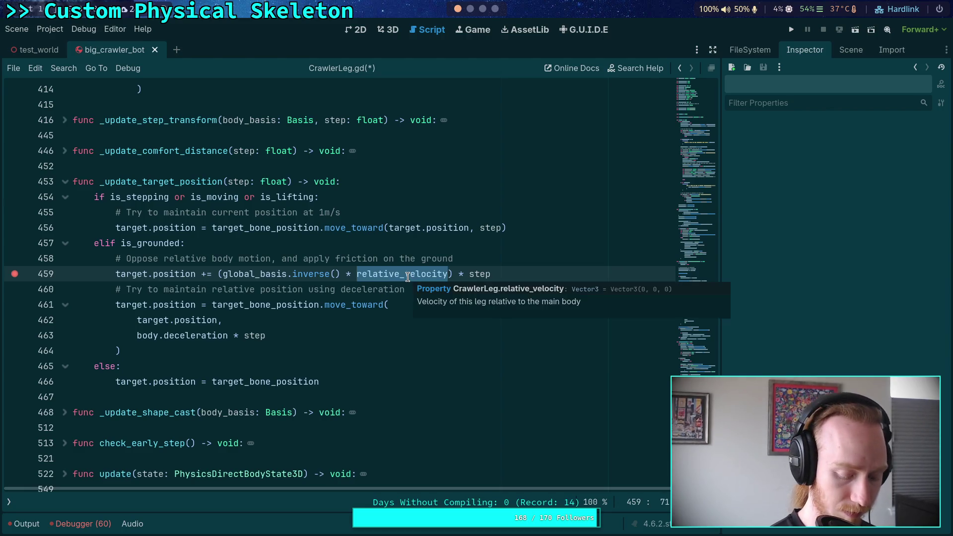
type("(")
left_click(403, 274)
key("Right")
key("Right")
type("-")
left_click(406, 274)
left_click(459, 274)
Append '- (ground_rel_con_velocity * clampf(ground_friction * 2.0, 0.0, 1.0)' to line 459
type("- ")
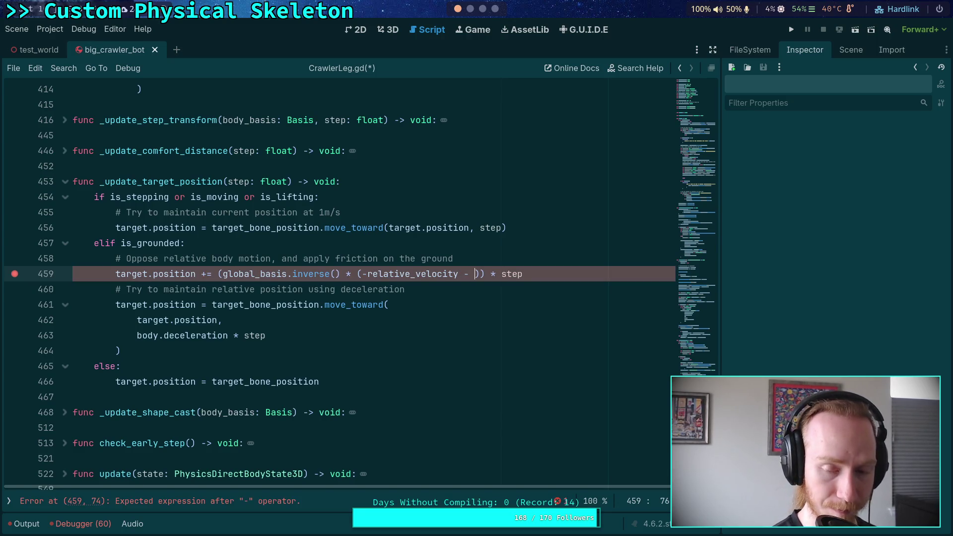
type("(groun")
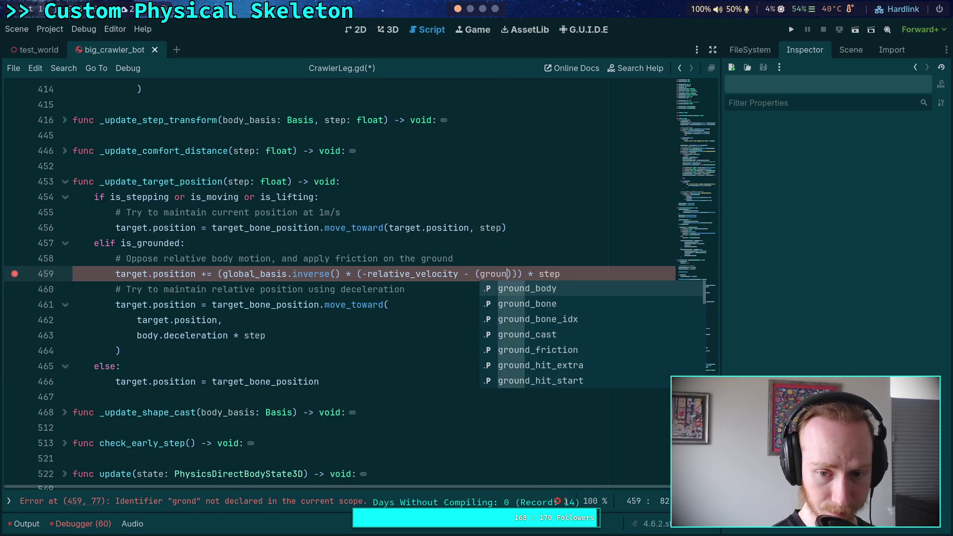
type("d_rel")
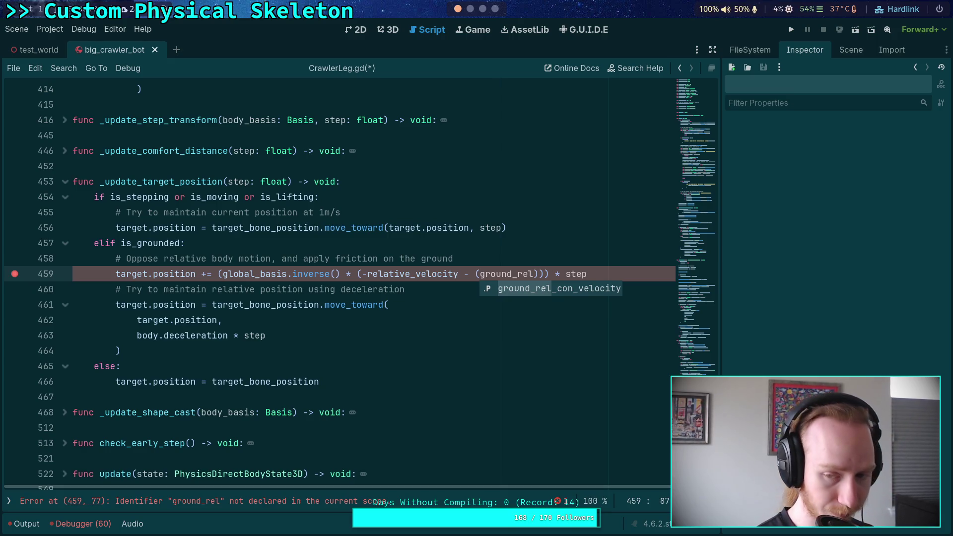
key("Return")
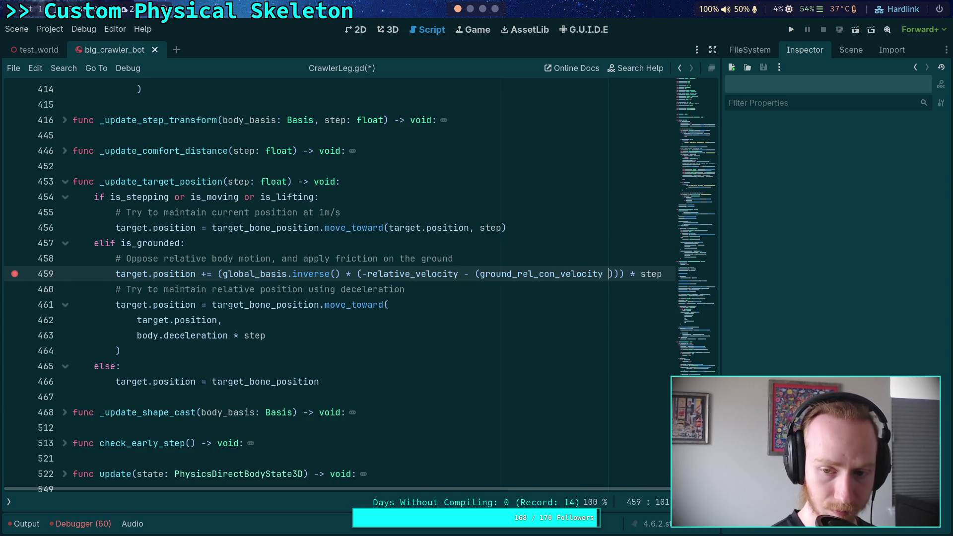
type("* clampf")
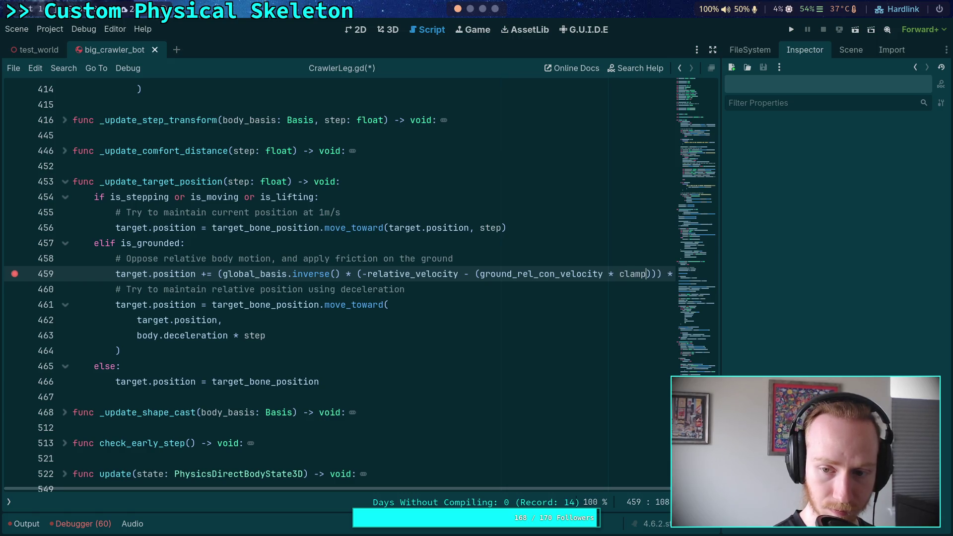
type("(ground_f")
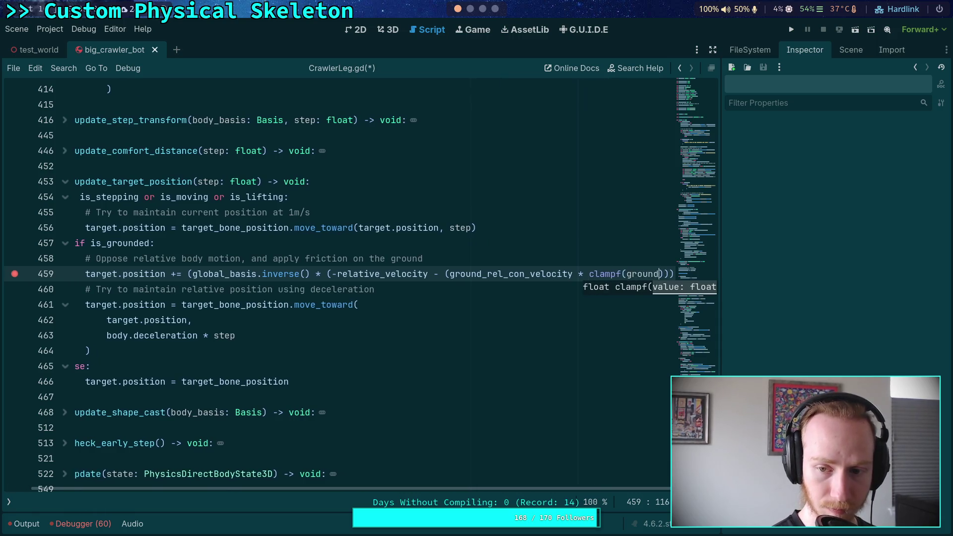
type("riction * 2.0")
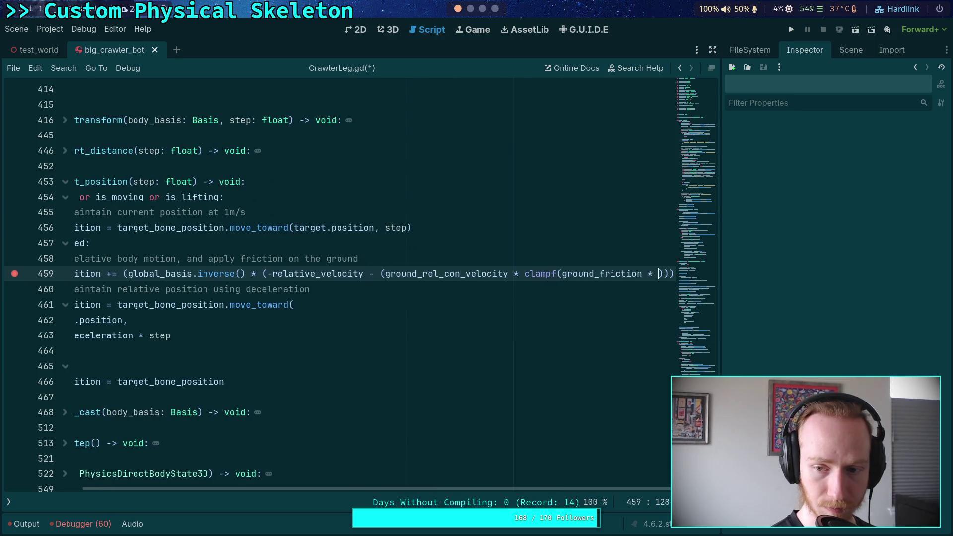
type(", 0.0, 1.0")
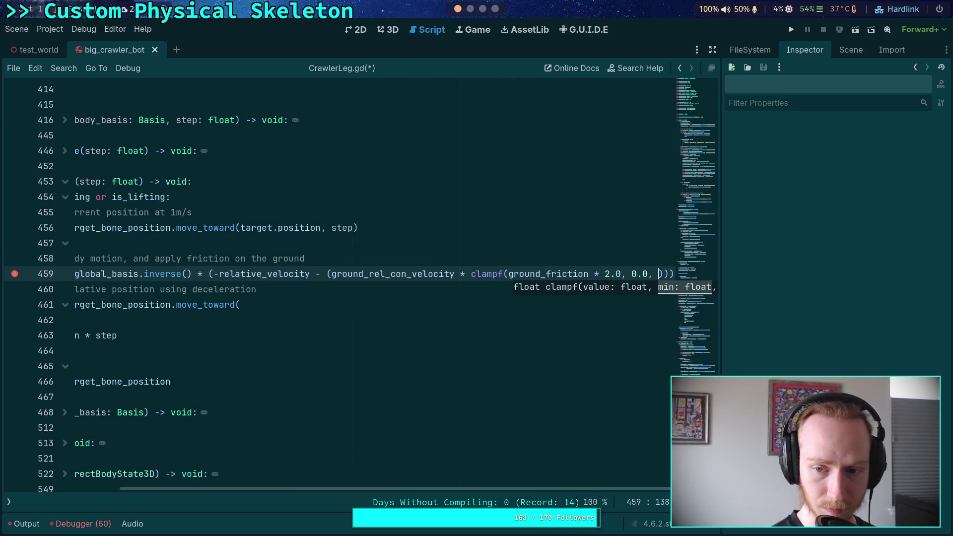
Save CrawlerLeg.gd and run the project to test the change
left_click(425, 350)
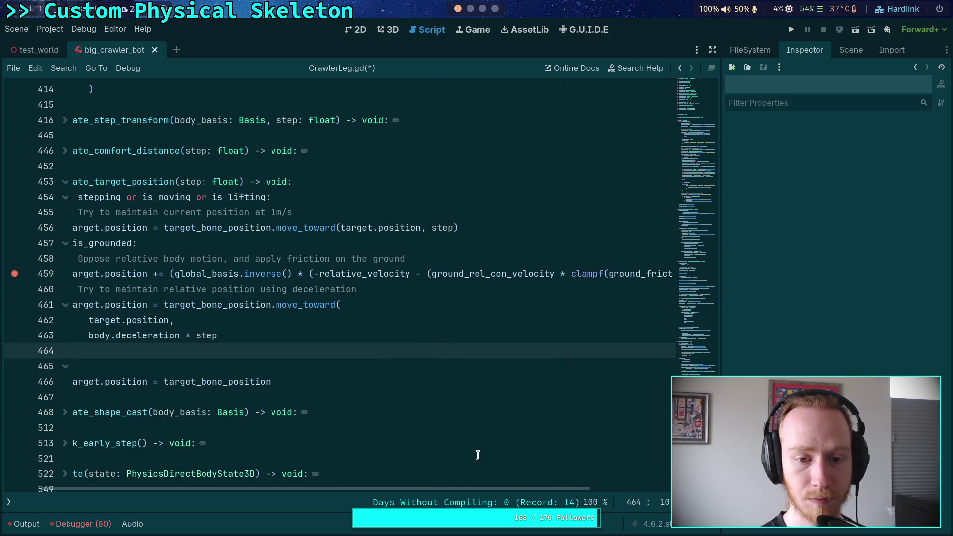
key("ctrl+minus")
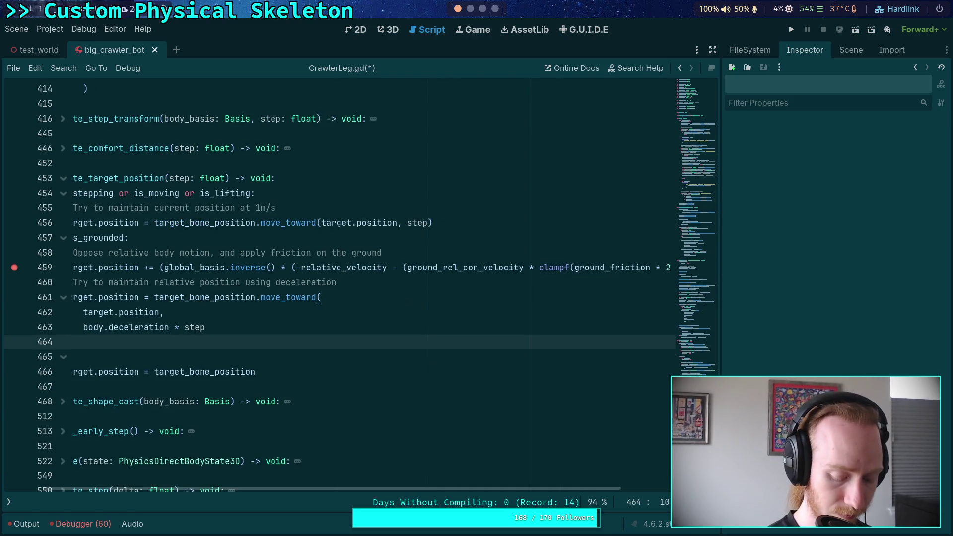
key("ctrl+s")
key("ctrl+equal")
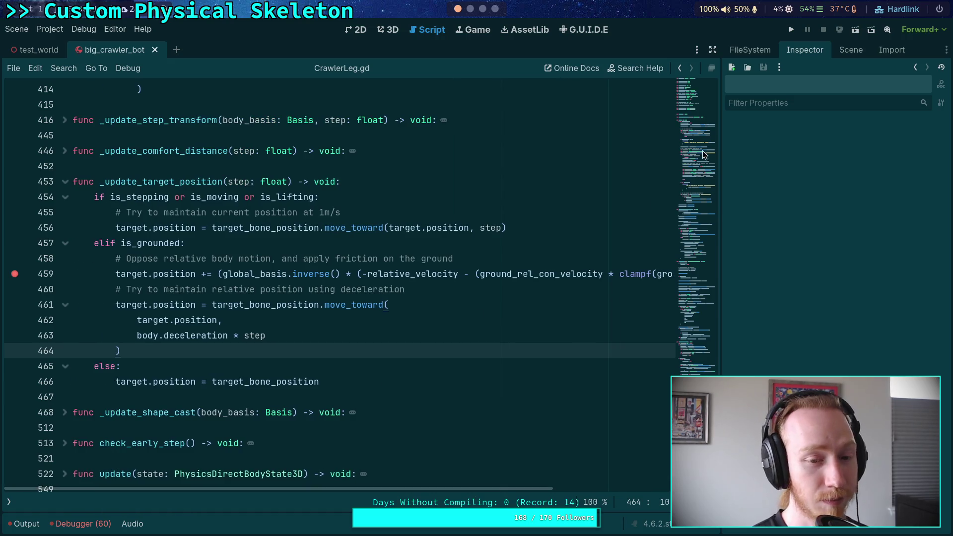
left_click(790, 29)
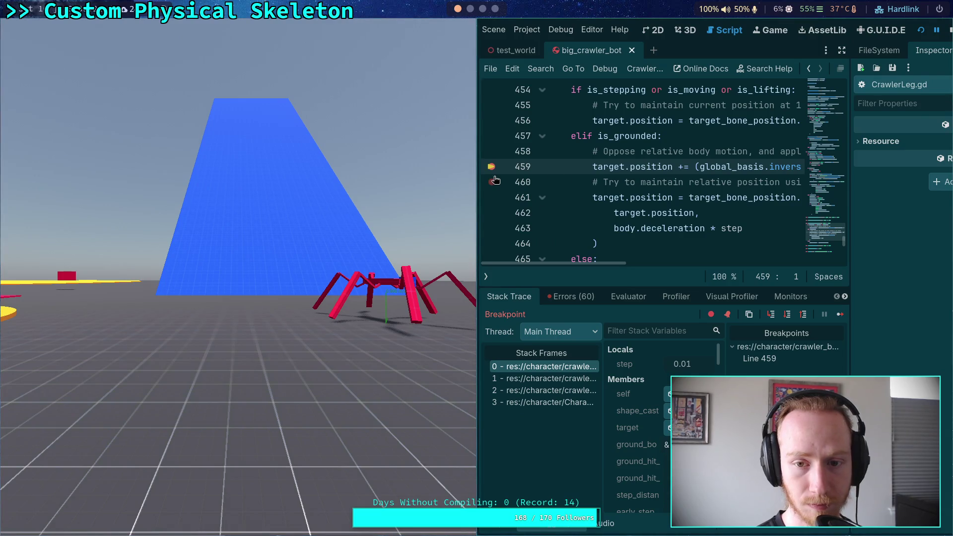
Remove the line 459 breakpoint, resume the crawler simulation, then stop the game
left_click(491, 167)
left_click(839, 315)
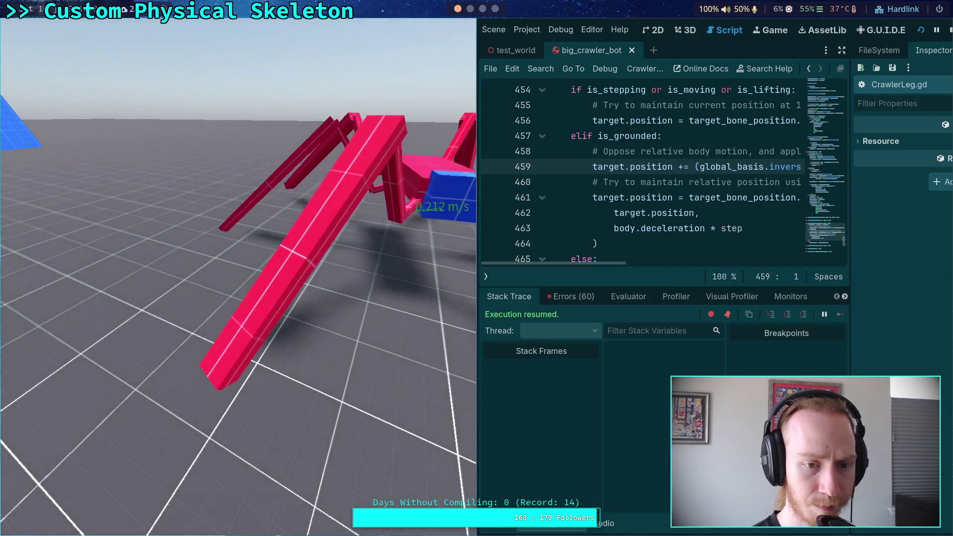
left_click(950, 30)
scroll(370, 344, "up", 4)
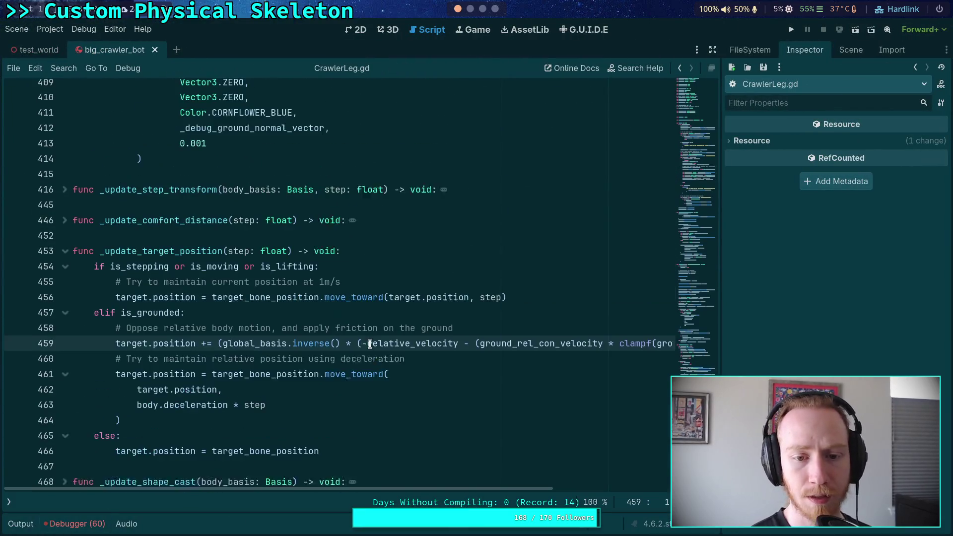
Collapse the Inspector dock to widen CrawlerLeg.gd, then return to lines 322–348
left_click(465, 366)
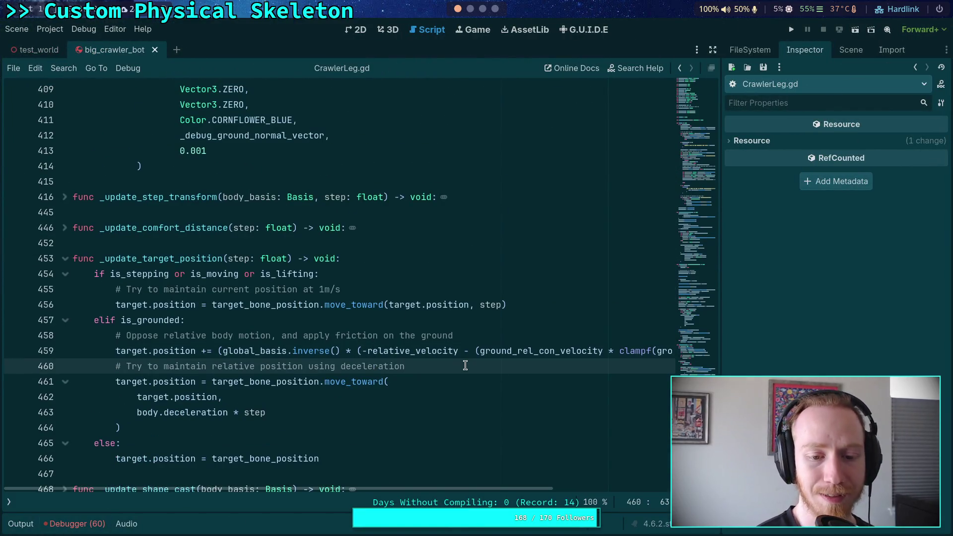
mouse_move(512, 487)
left_mouse_down()
mouse_move(670, 298)
mouse_move(782, 126)
left_mouse_up()
left_click(713, 49)
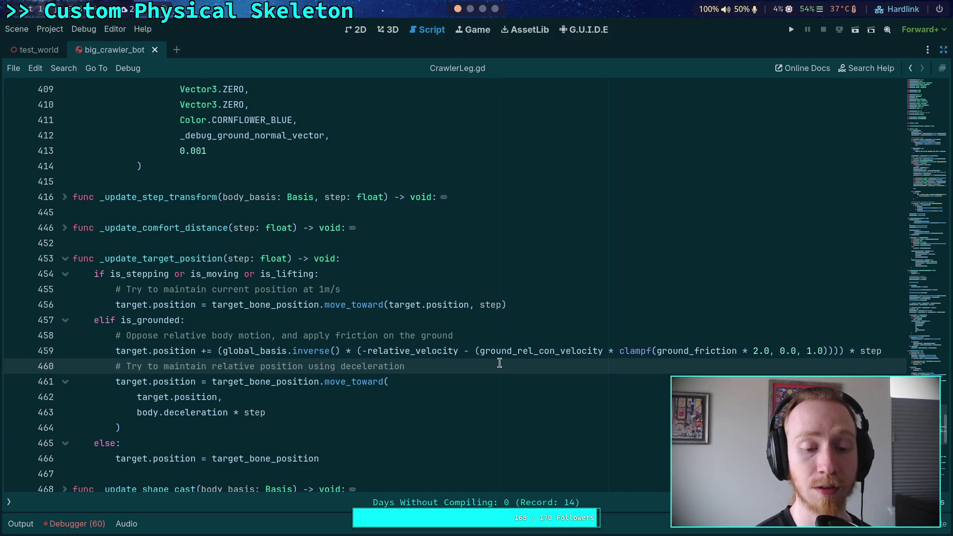
scroll(324, 288, "up", 10)
scroll(324, 288, "up", 18)
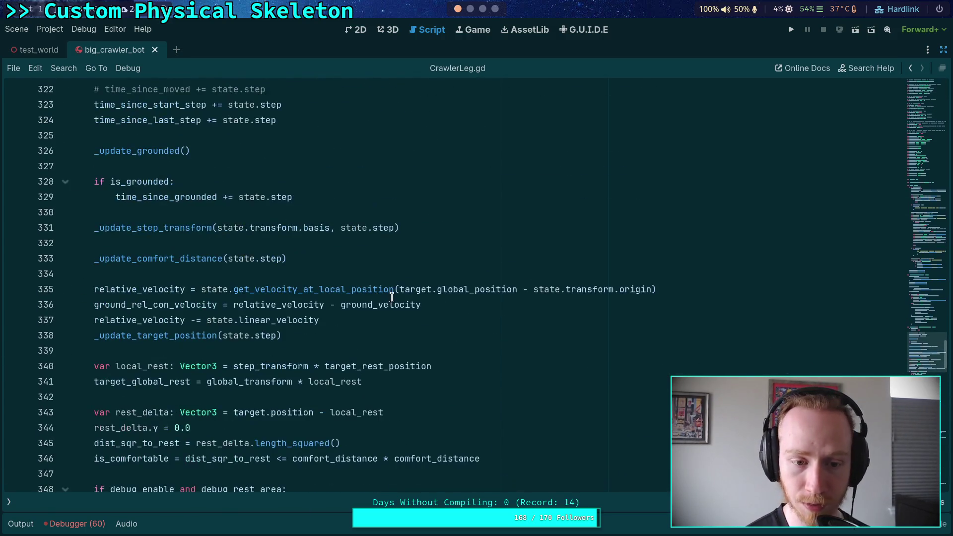
After checking ground_friction, make line 337 read relative_velocity = state.linear_velocity by removing the minus
left_click(371, 320)
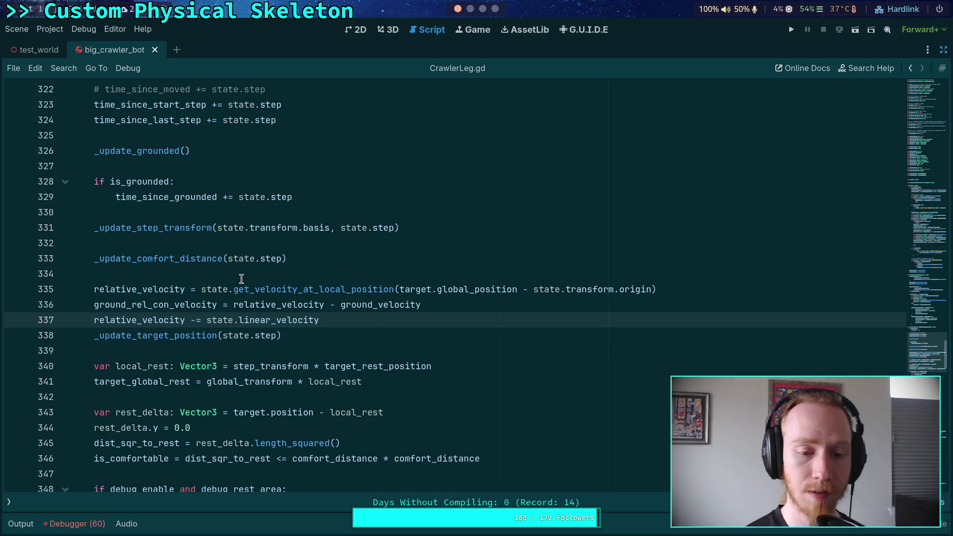
scroll(392, 359, "down", 20)
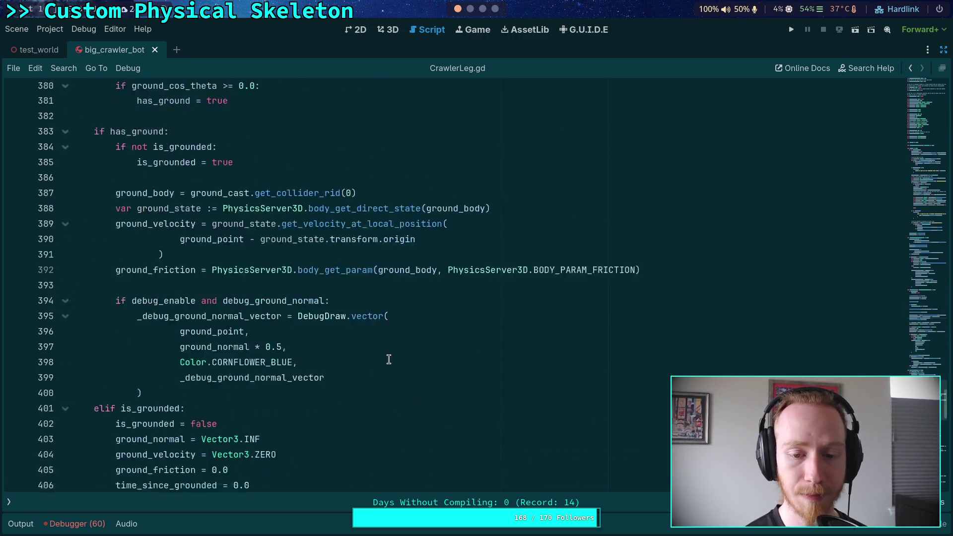
scroll(458, 362, "up", 2)
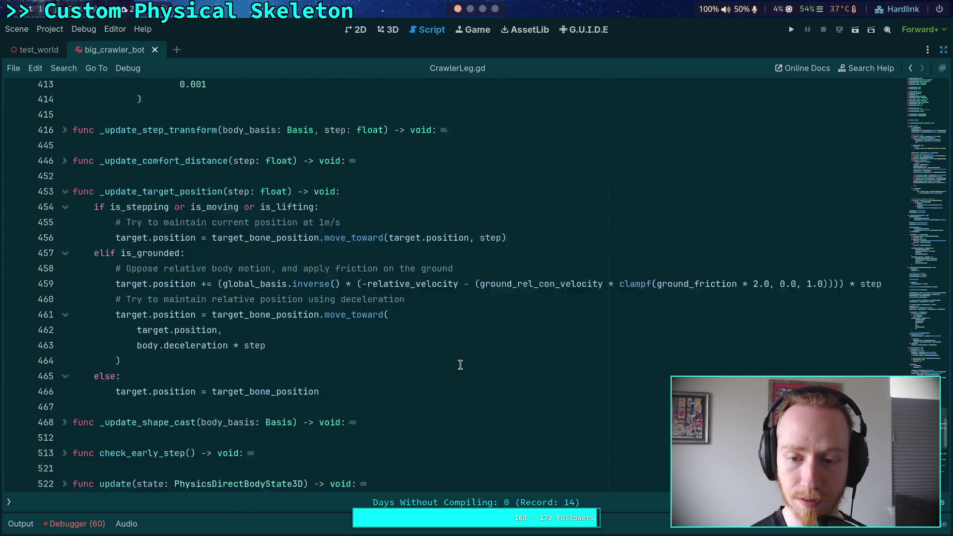
scroll(458, 359, "up", 20)
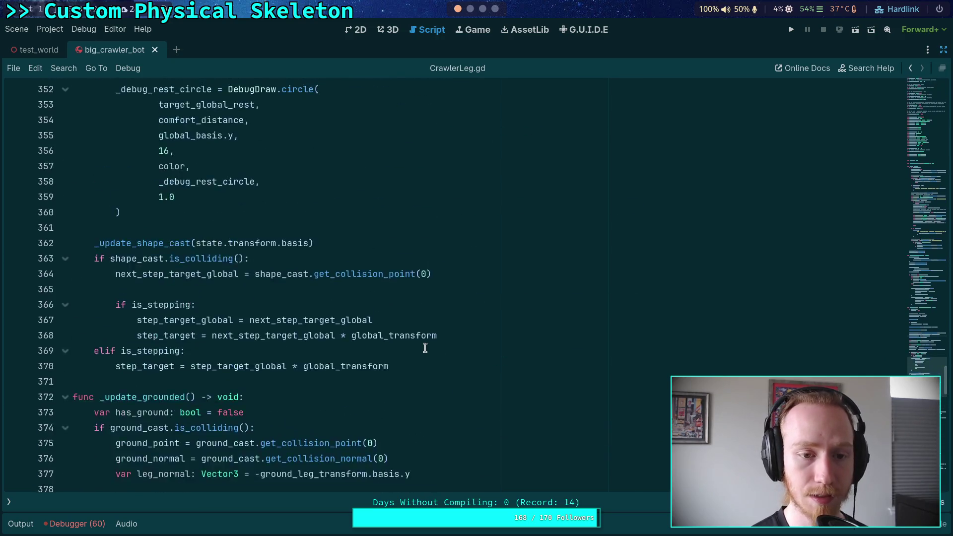
key("BackSpace")
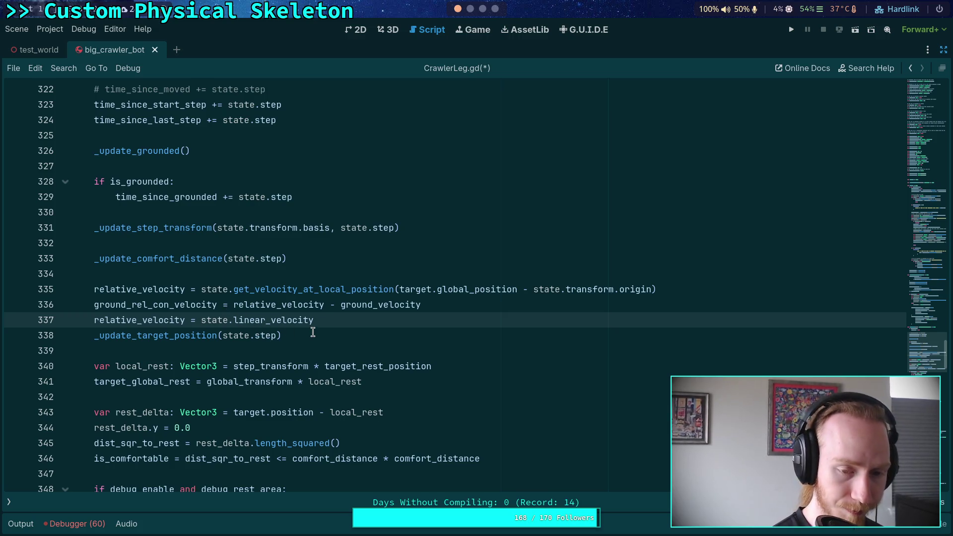
Append '+ -(relative_velocity - state.linear_velocity' to line 337
type("-")
left_click(352, 321)
type("+ ")
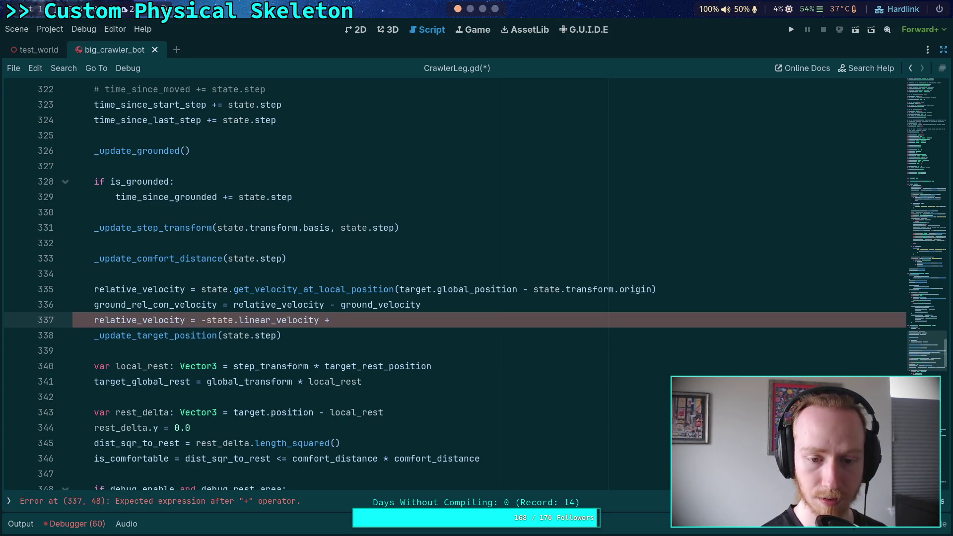
type("-(")
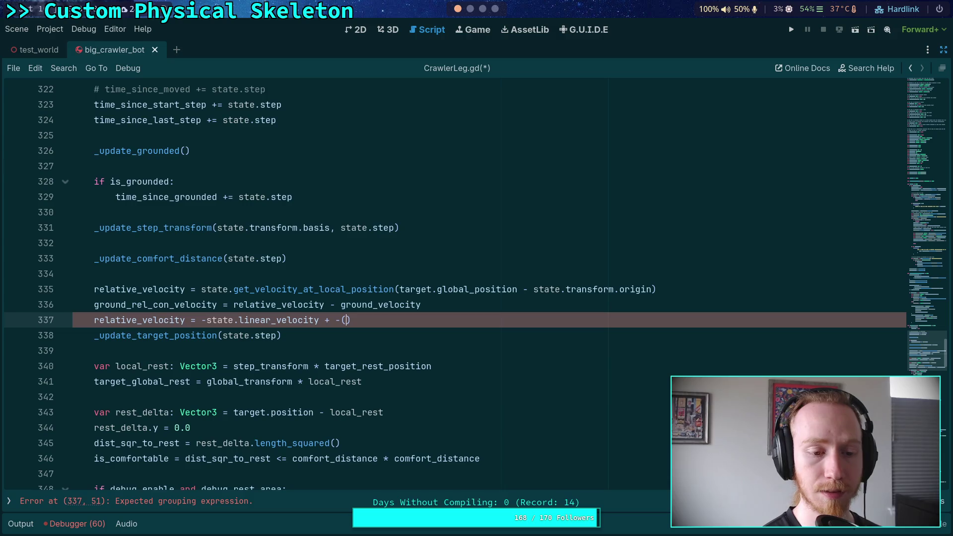
type("rel")
key("Return")
type("- stae")
key("BackSpace")
type("te.l")
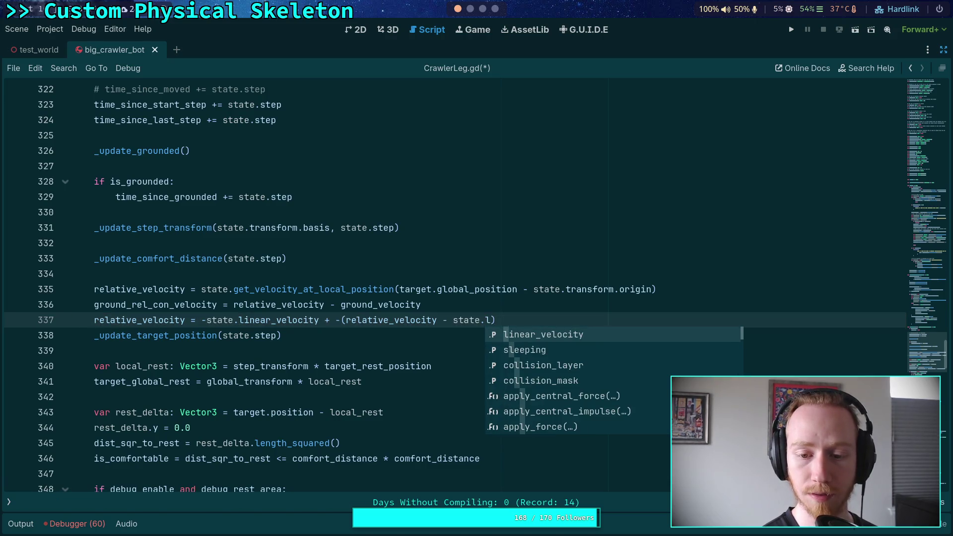
key("Return")
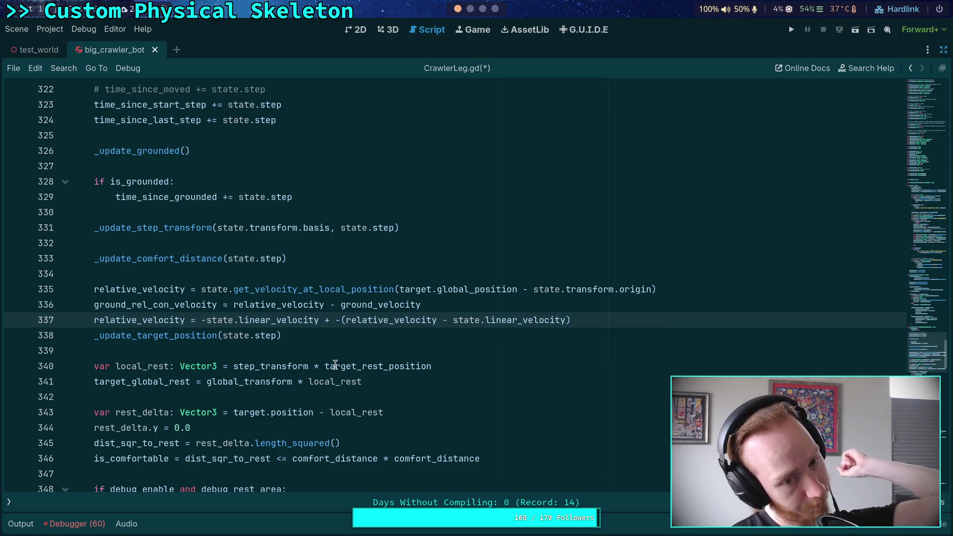
On line 337, turn '+ -' into '-', drop both brackets, and flip the inner minus to '+'
mouse_move(339, 359)
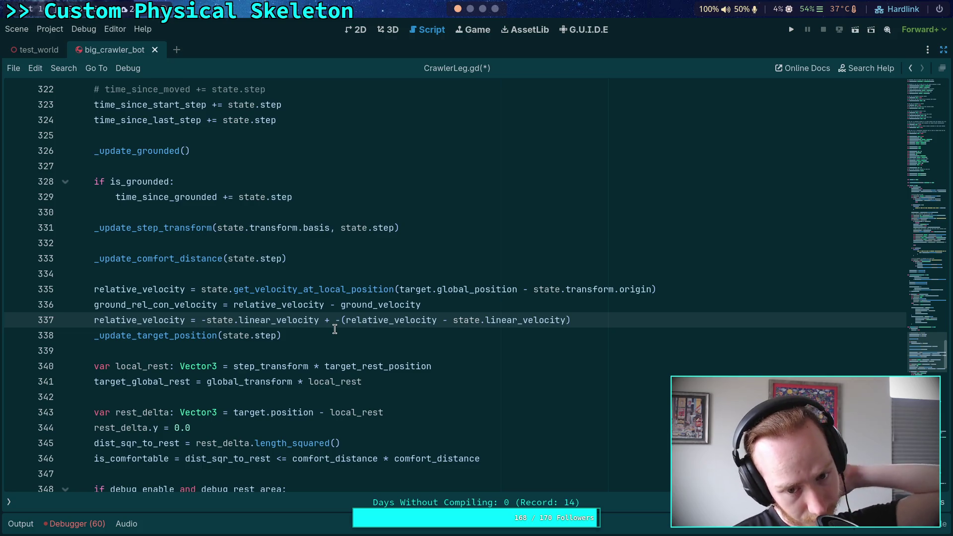
left_click_drag(325, 321, 339, 323)
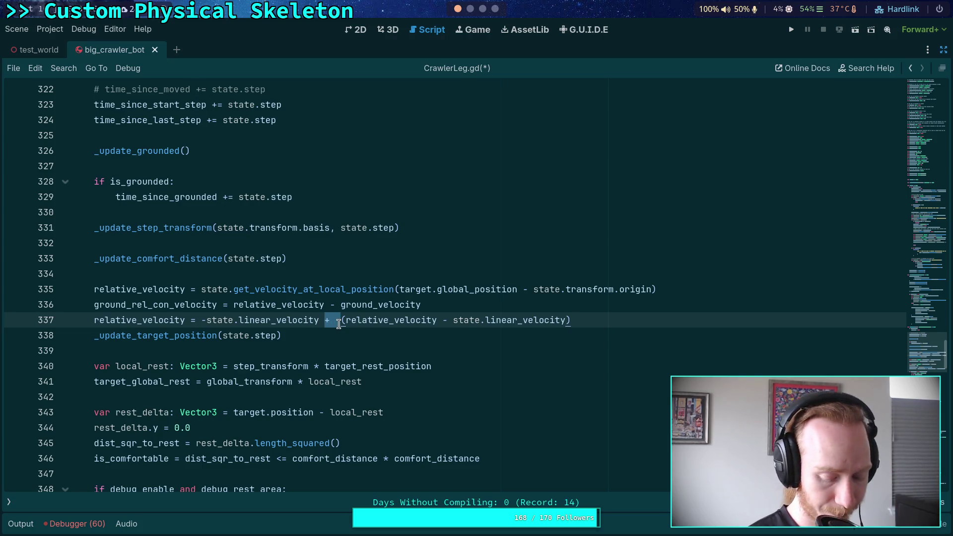
type("-")
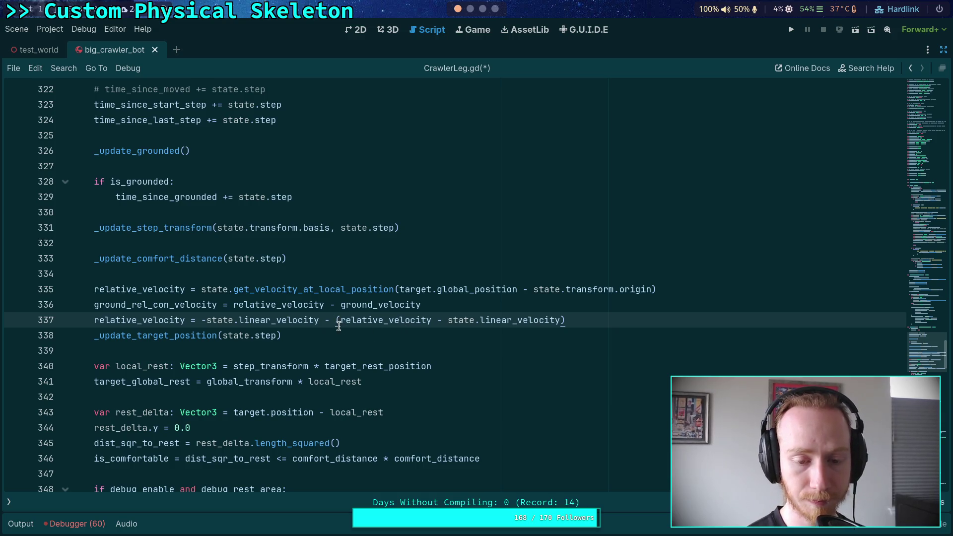
left_click(451, 323)
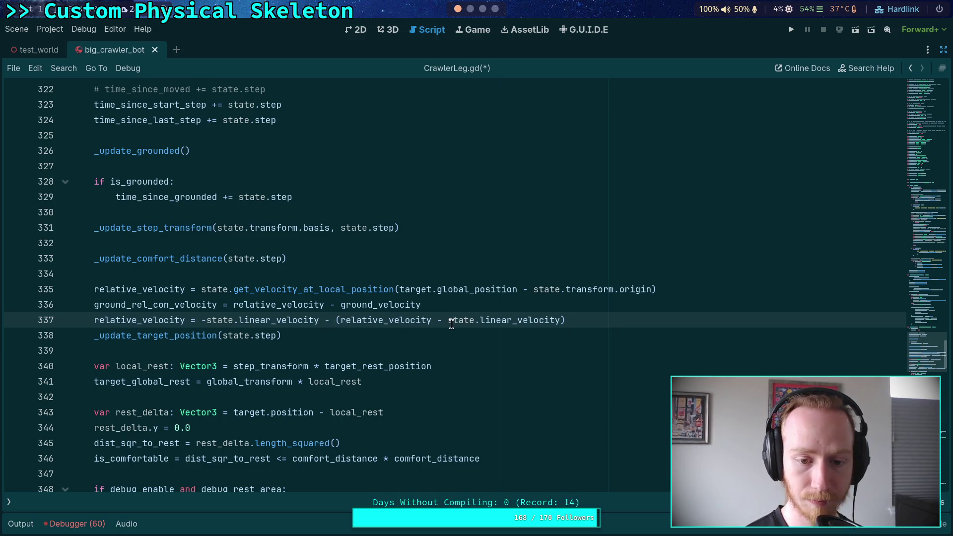
key("Delete")
double_click(434, 322)
type("+")
left_click(579, 322)
key("BackSpace")
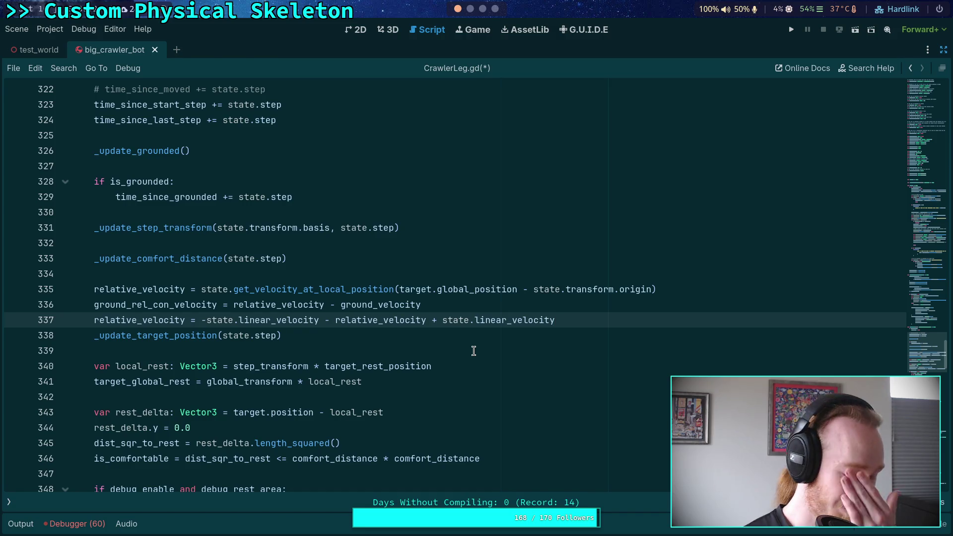
left_click_drag(563, 323, 570, 308)
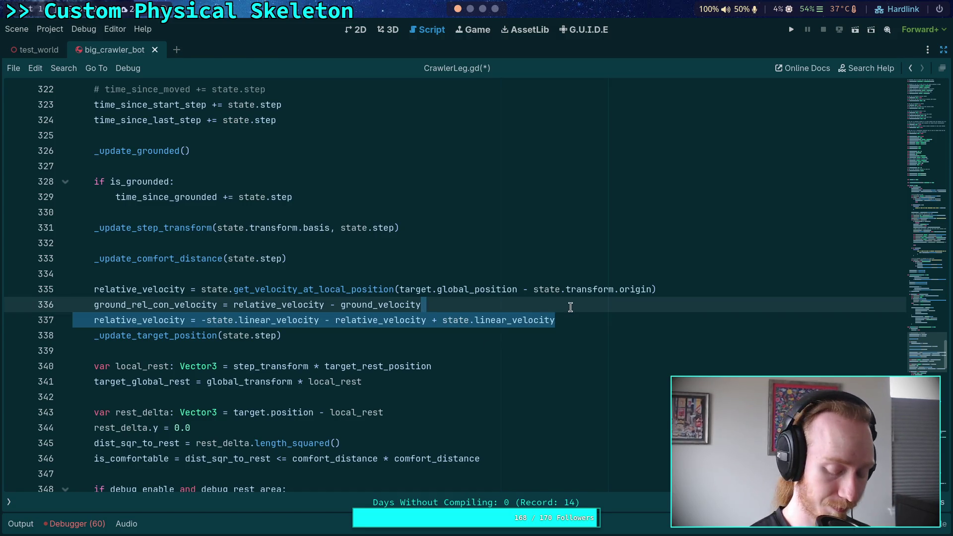
Delete the redundant relative_velocity line 337
key("BackSpace")
scroll(571, 307, "down", 15)
scroll(573, 307, "down", 10)
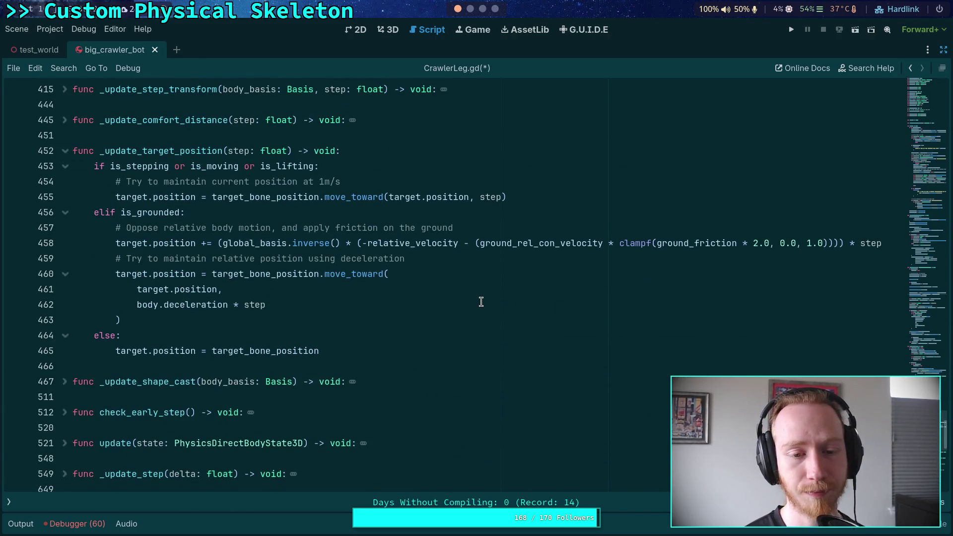
scroll(479, 300, "up", 2)
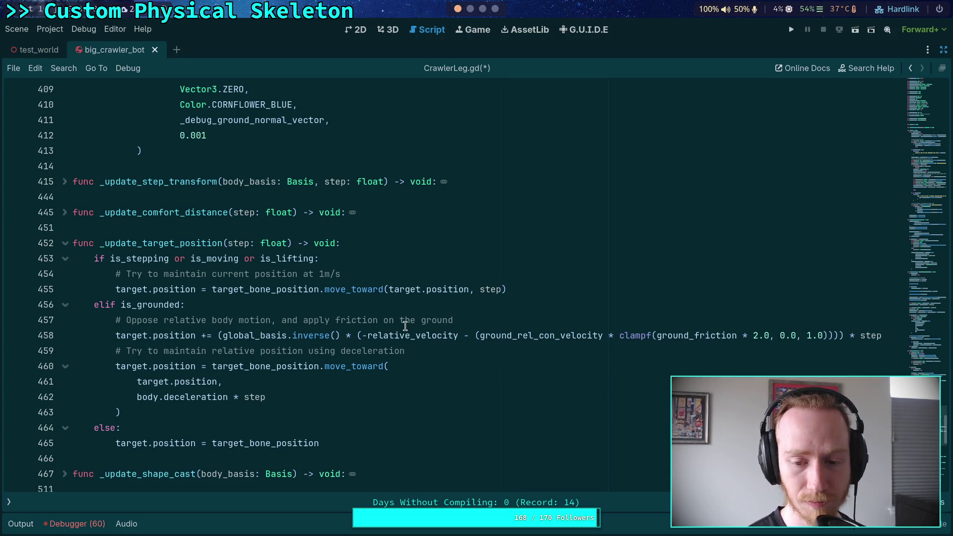
Save the script, then test-run the crawler game and stop it
key("ctrl+s")
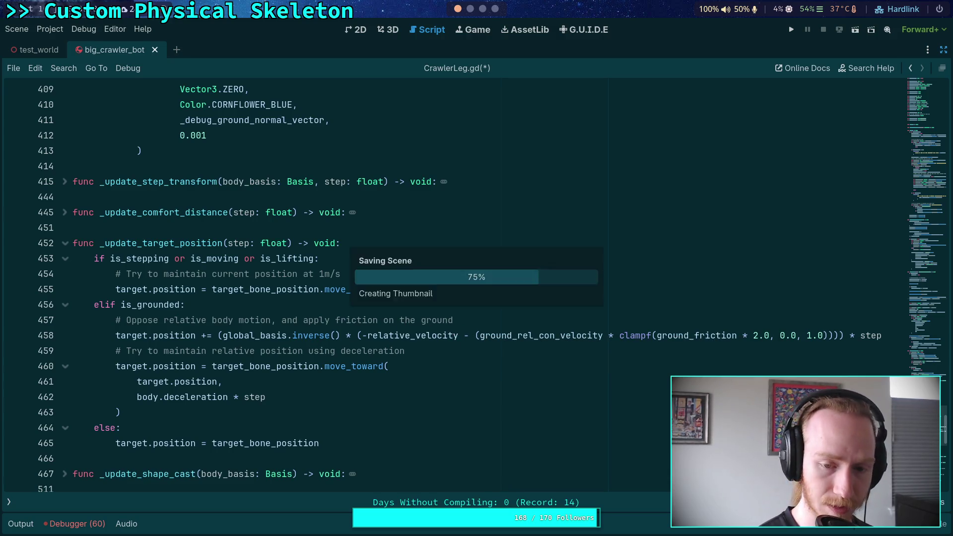
left_click(789, 30)
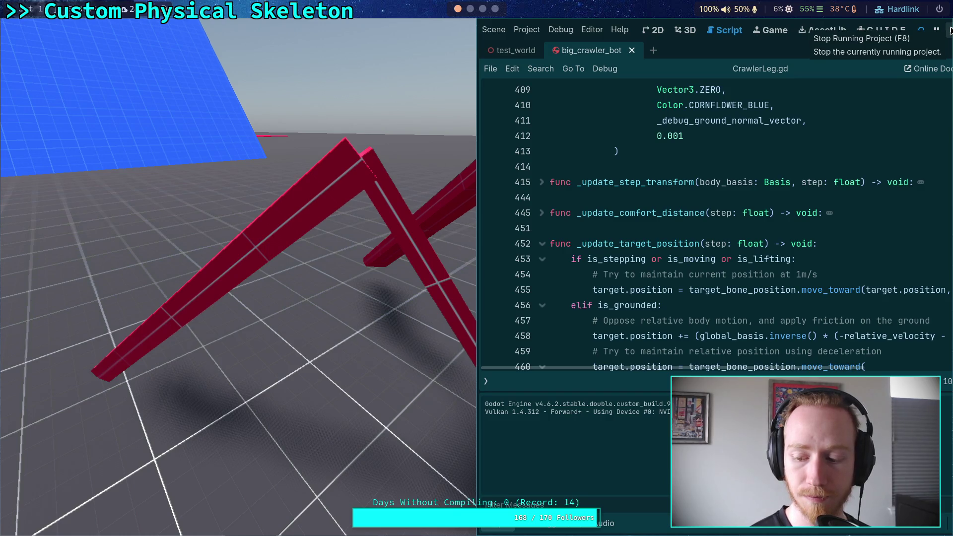
left_click(950, 31)
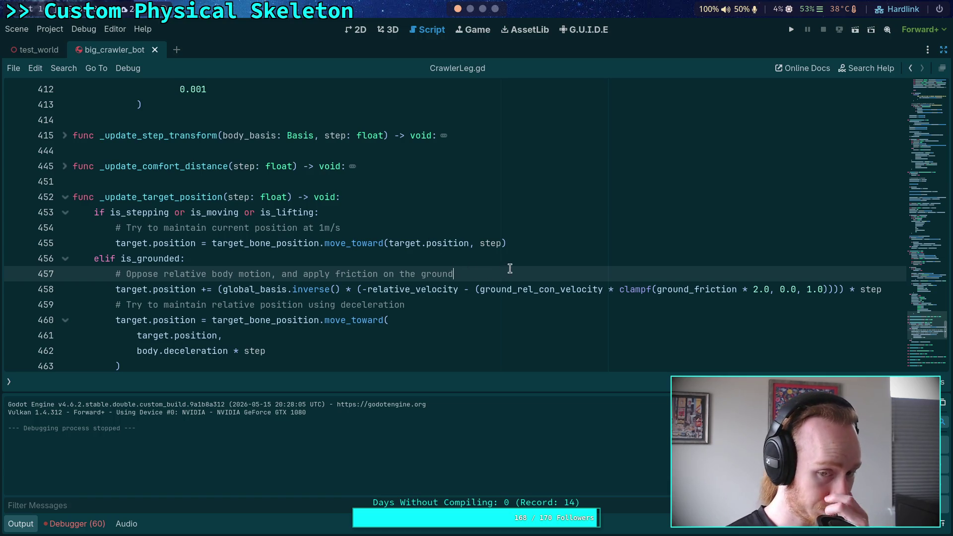
Declare var velocity: Vector3 = -relative_velocity below the comment
key("Return")
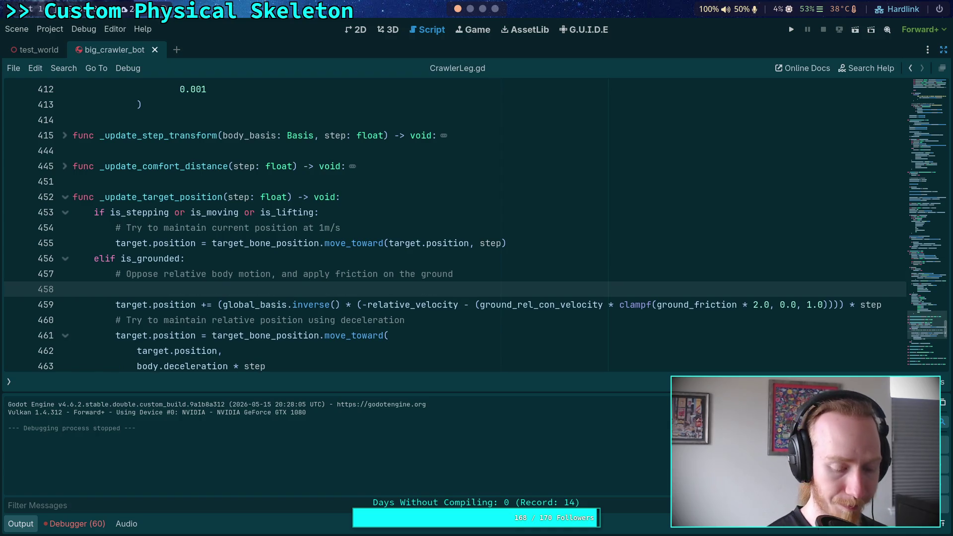
type("var")
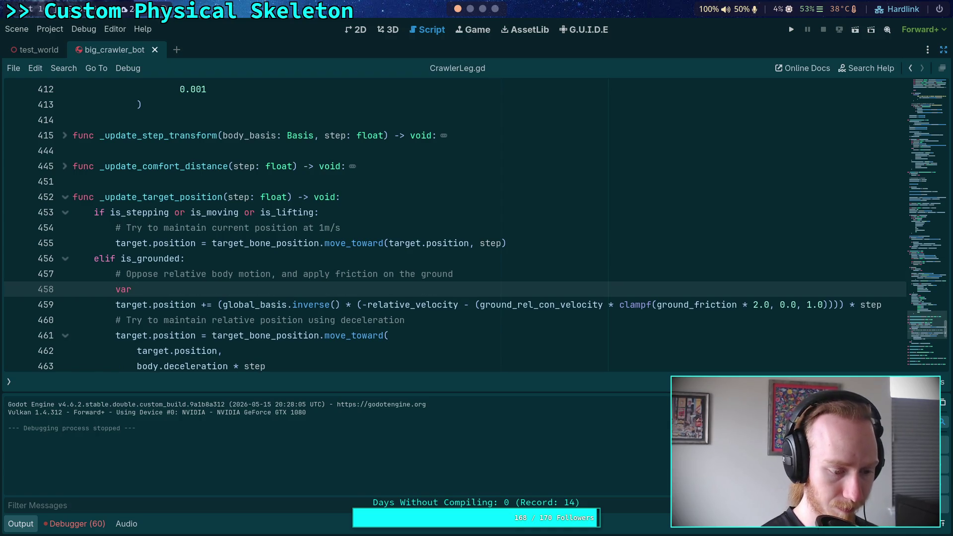
type("leg_v")
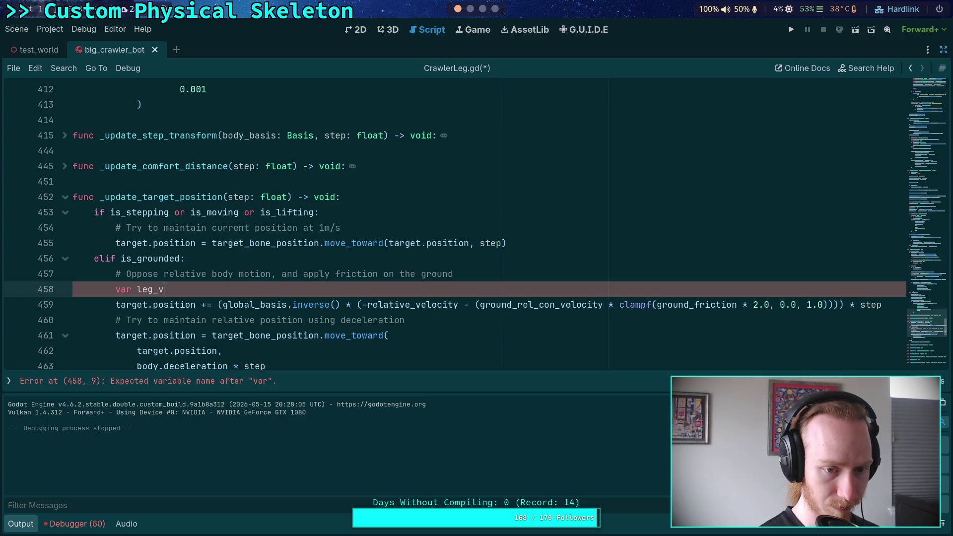
type("elocit")
key("BackSpace")
key("BackSpace")
key("BackSpace")
type("velocity")
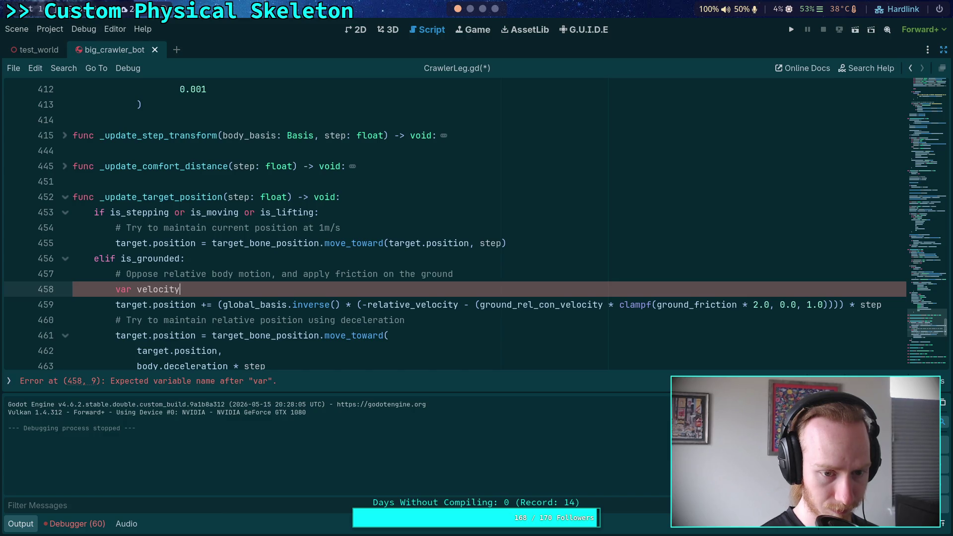
type(": Vector")
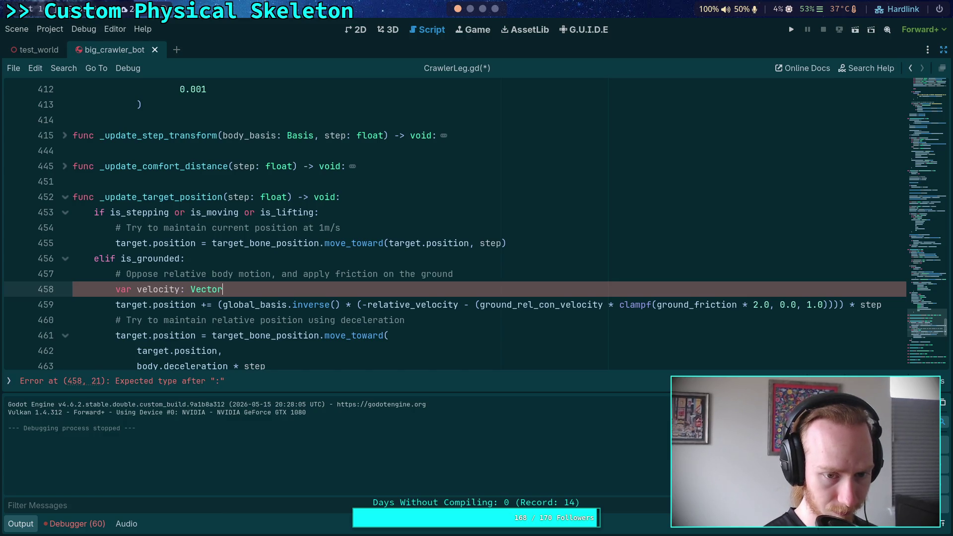
type("3 = -rel")
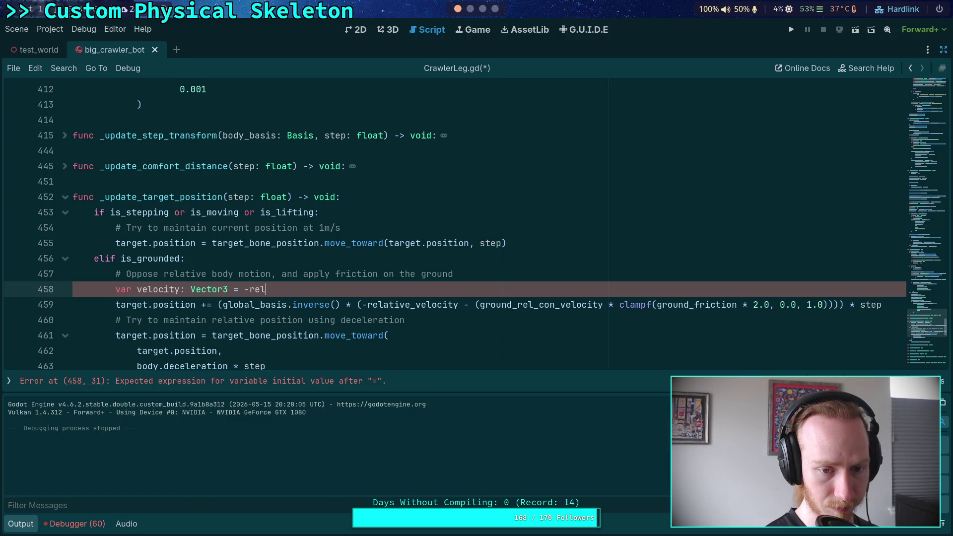
key("Return")
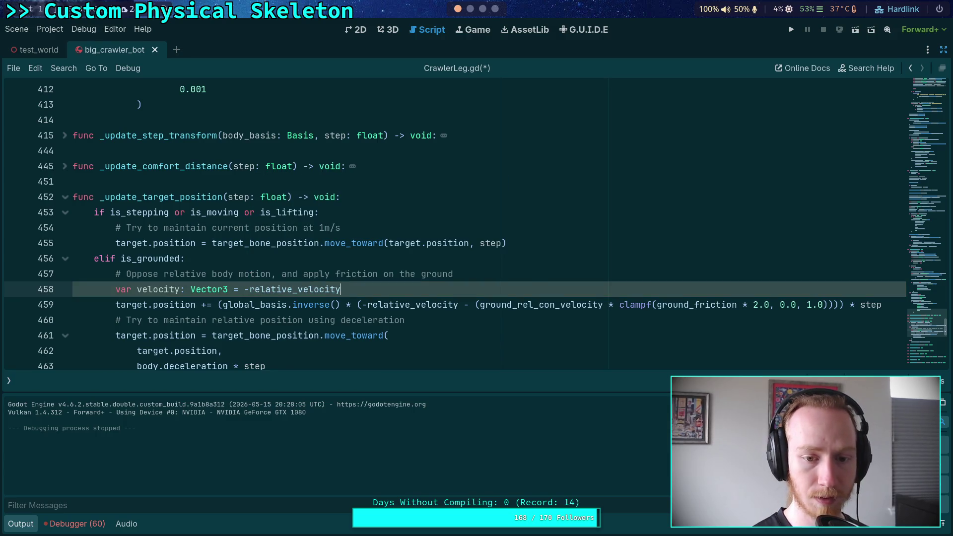
Replace the long bracketed expression on the target.position line with velocity
left_click(222, 304)
key("BackSpace")
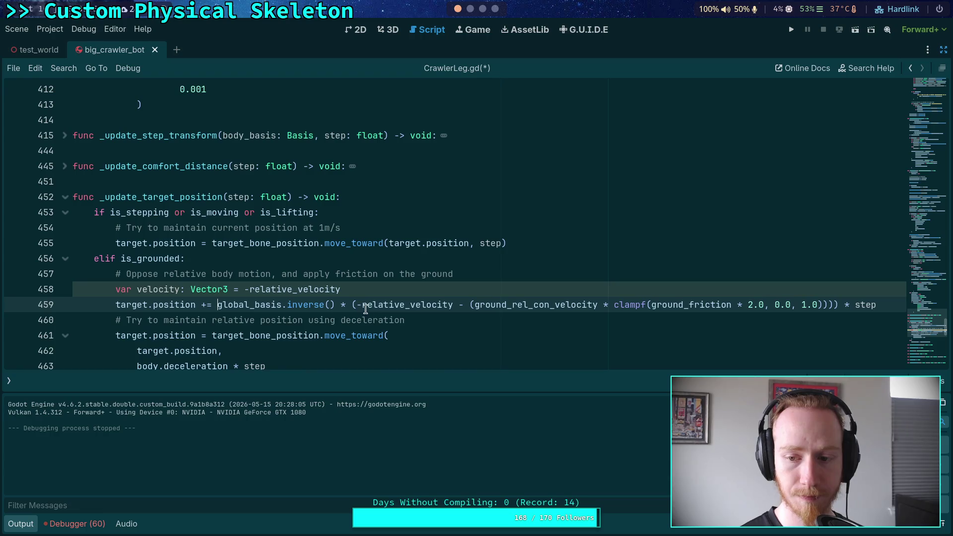
mouse_move(349, 305)
left_mouse_down()
mouse_move(836, 300)
mouse_move(350, 305)
left_mouse_up()
left_click(837, 300)
key("BackSpace")
type("veloci")
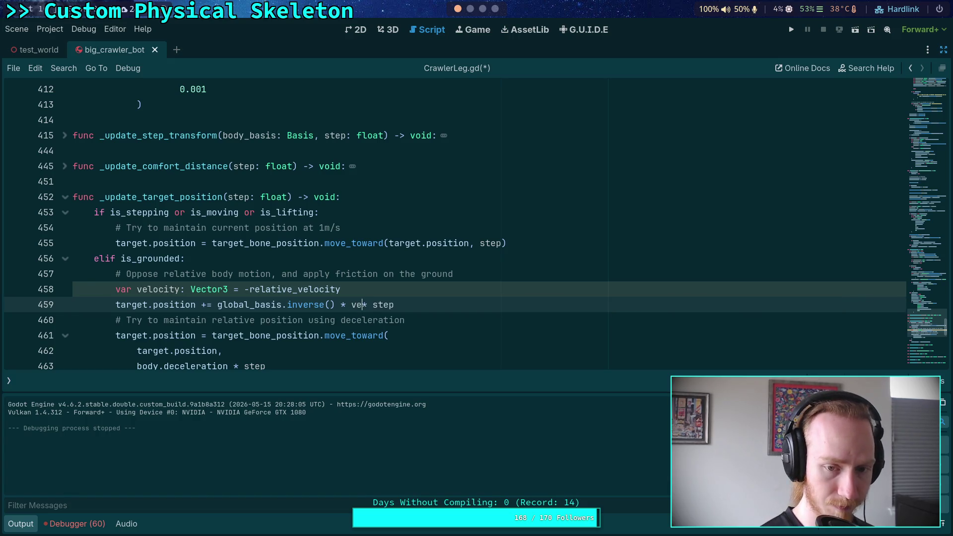
type("ty")
Trim the friction part from the line 457 comment and add '# Move with the ground velocity'
left_click(349, 293)
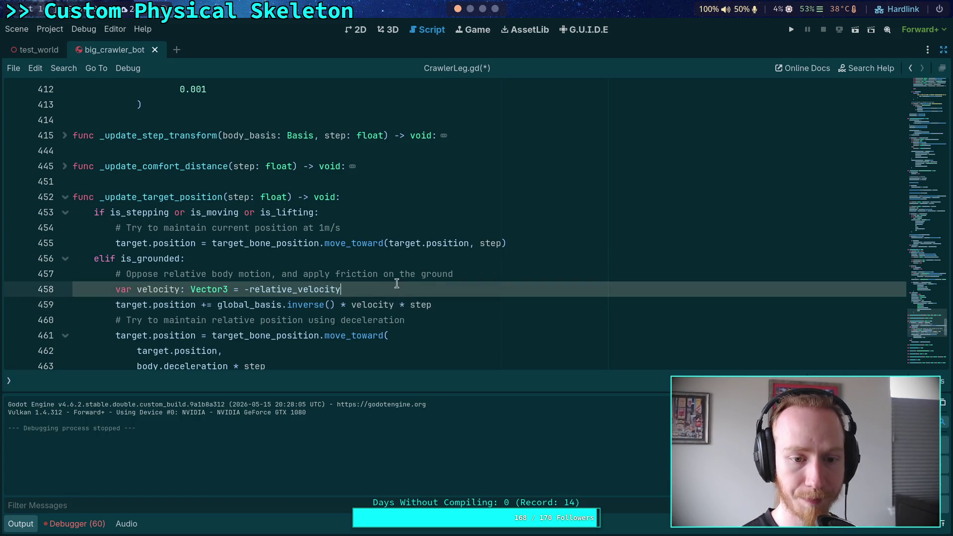
scroll(482, 278, "down", 1)
left_click_drag(277, 228, 520, 226)
key("BackSpace")
left_click(451, 238)
key("Return")
type("# Move ")
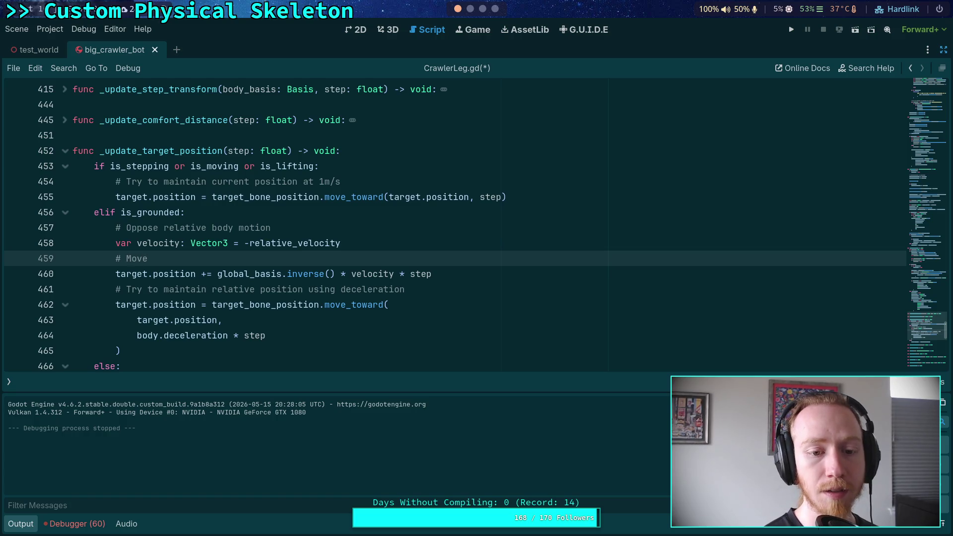
type("with the ground")
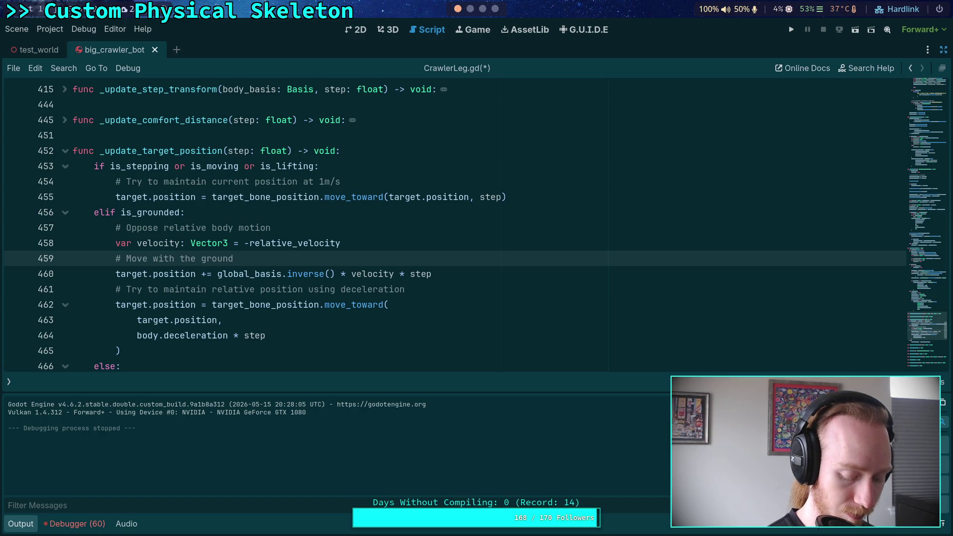
type(" velocity")
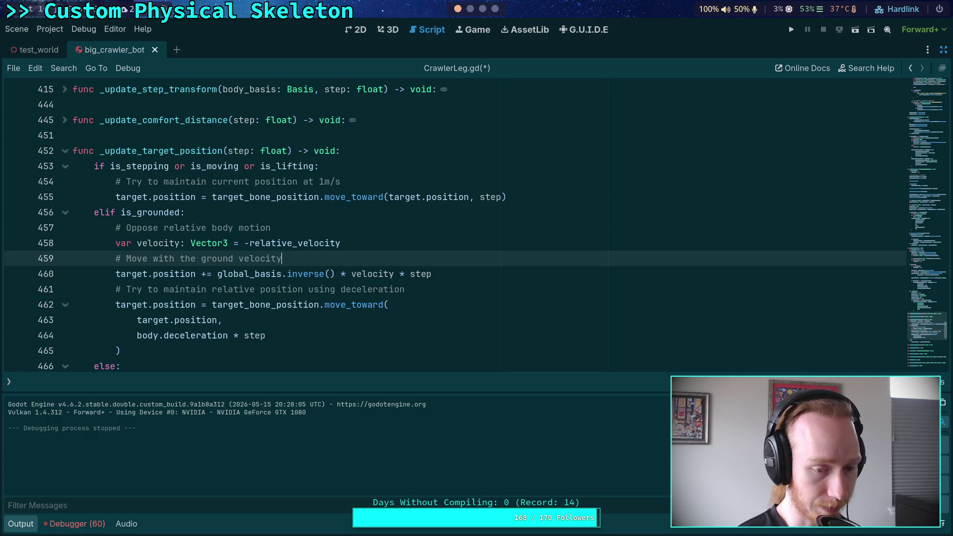
scroll(434, 222, "up", 14)
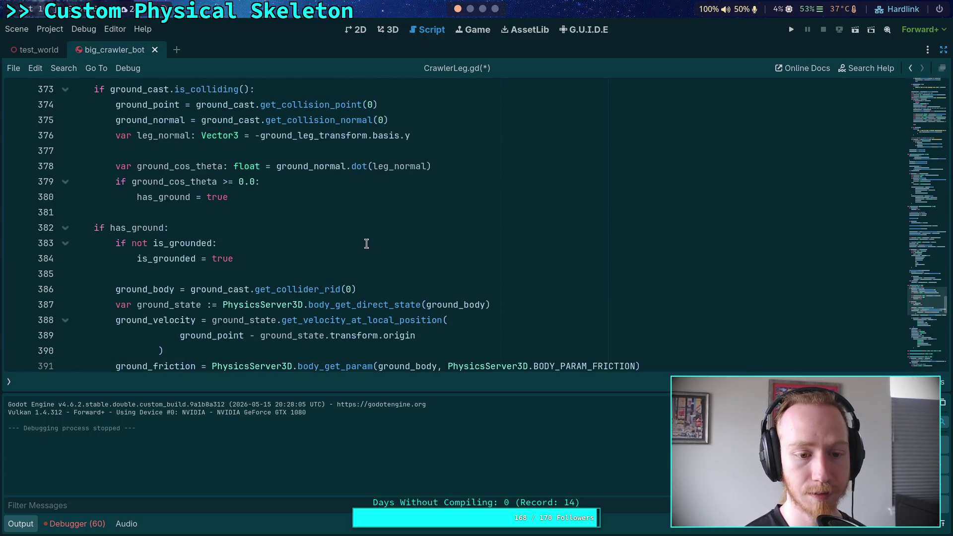
scroll(344, 251, "down", 3)
scroll(272, 253, "up", 17)
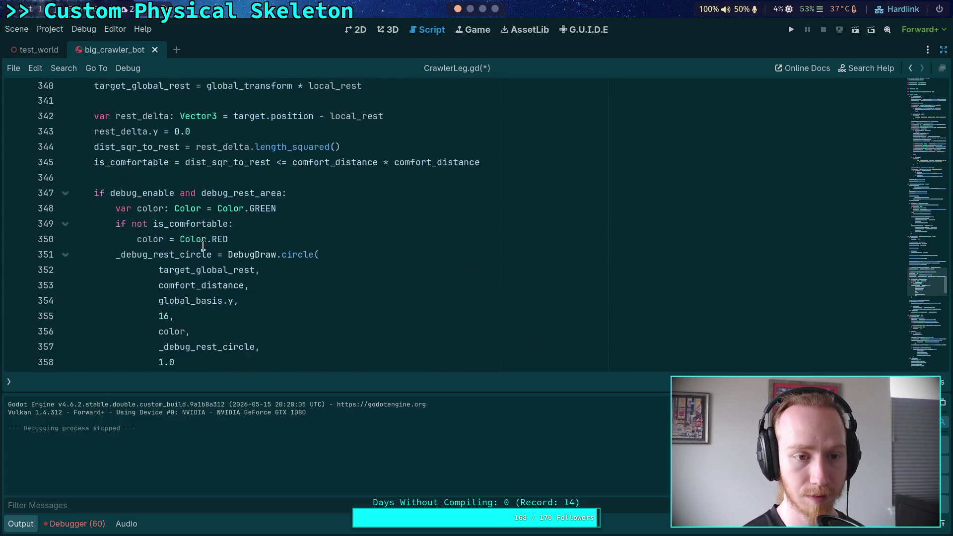
scroll(210, 242, "up", 2)
double_click(193, 258)
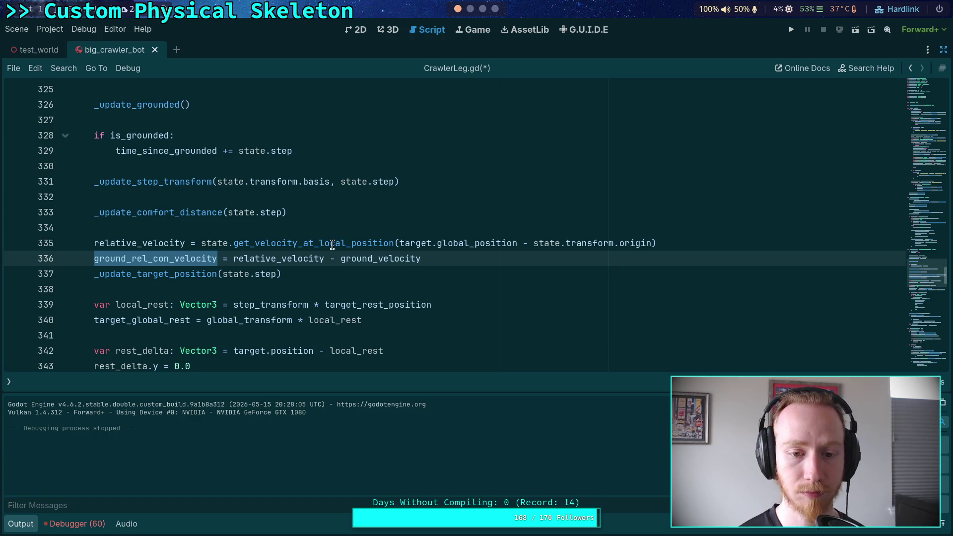
scroll(332, 245, "down", 20)
scroll(371, 268, "down", 9)
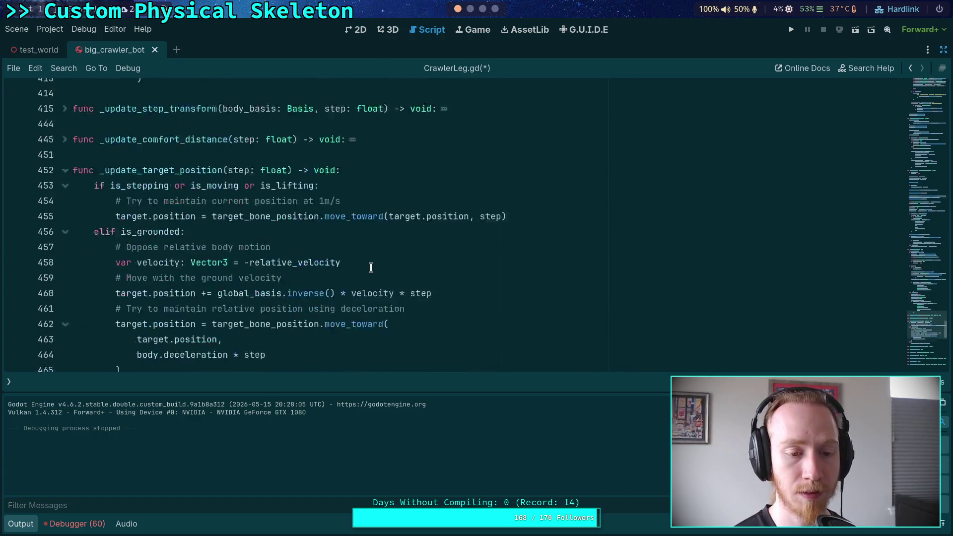
scroll(371, 267, "up", 2)
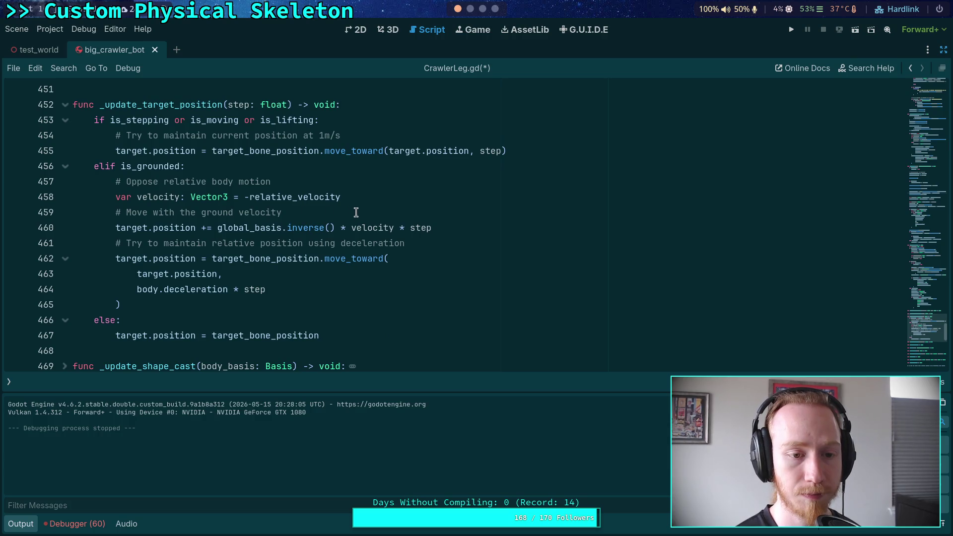
left_click(350, 211)
Add velocity += ground_velocity * clampf(ground_friction * 2.0, 0.0, 1.0), save, and run the game
key("Return")
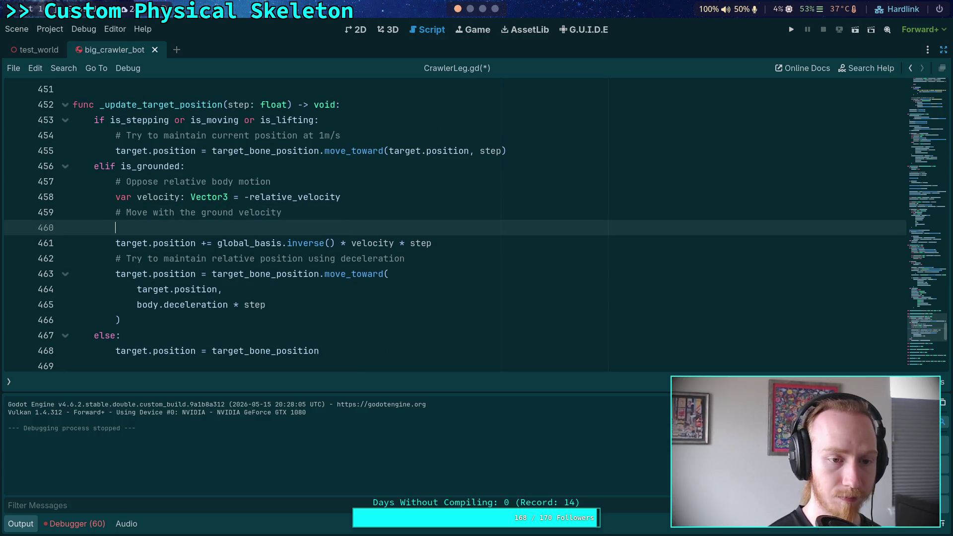
type("vel")
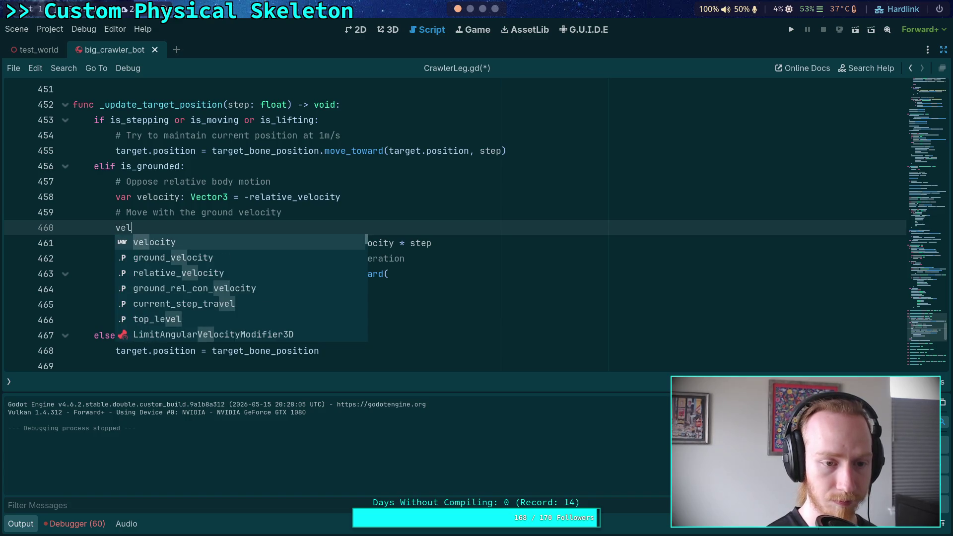
key("Return")
type("+= ground_ve")
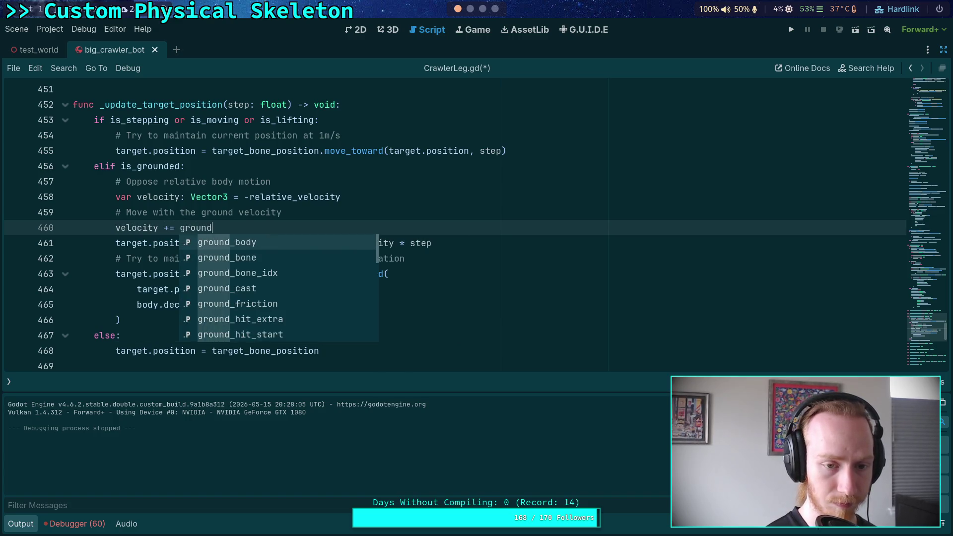
key("Return")
type("* ")
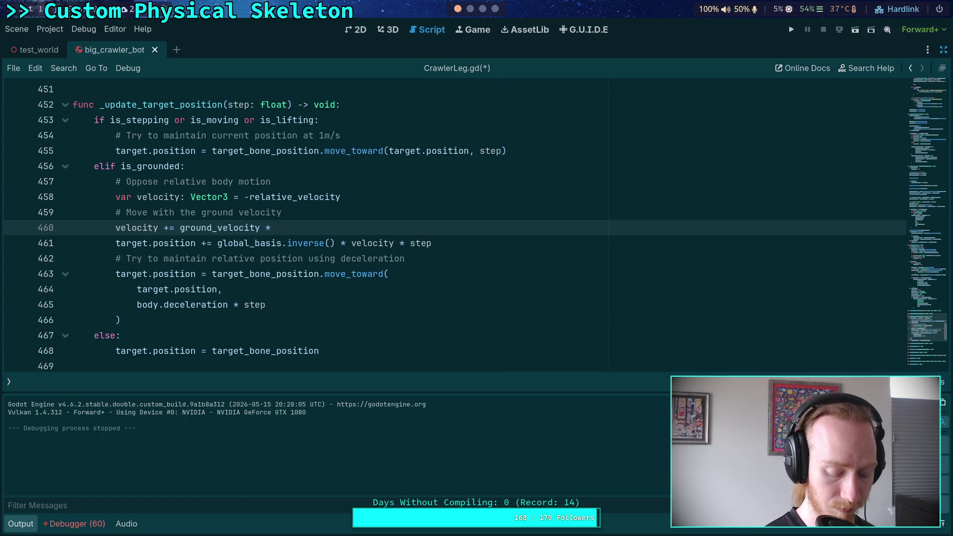
type("cl")
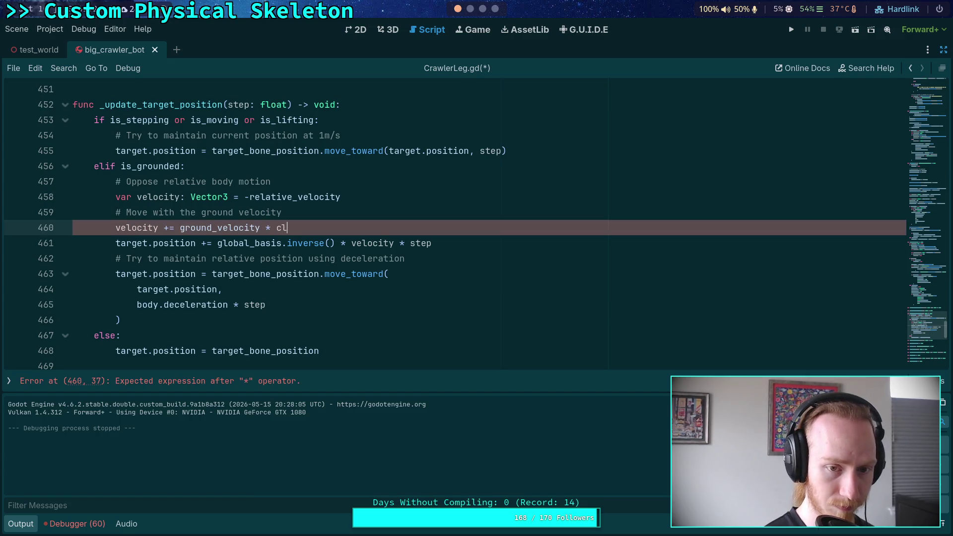
type("ampf(ground_fr")
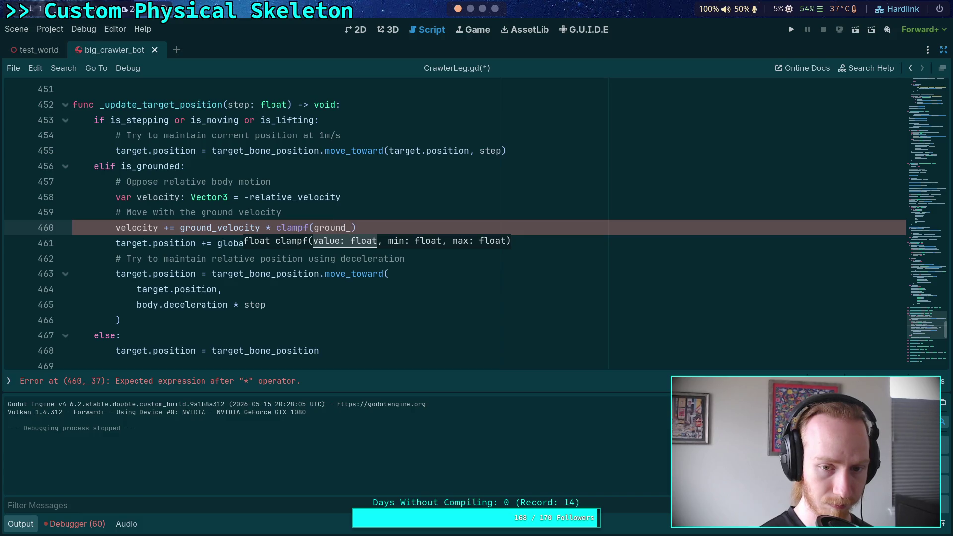
key("Return")
type("* 2.")
type("0, 0.0, 1.0")
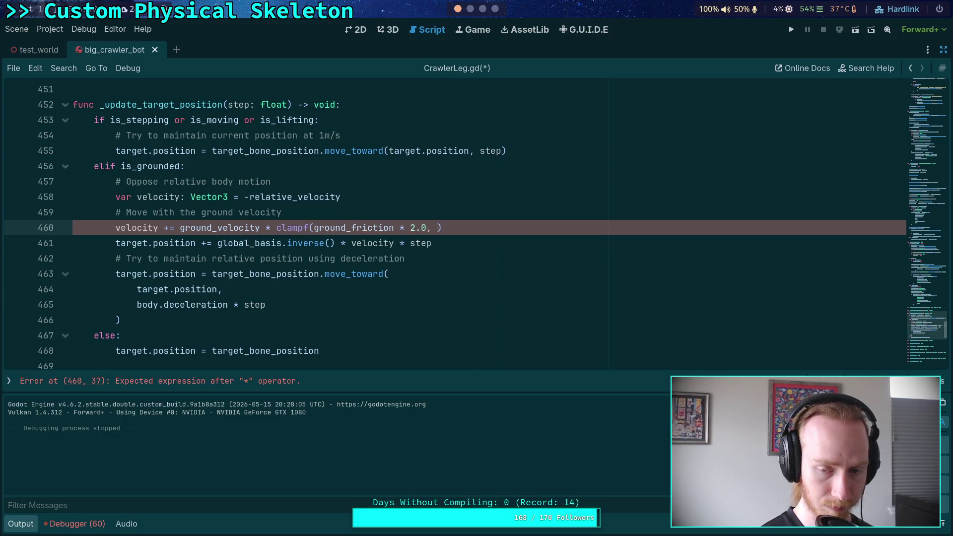
type(")")
key("ctrl+s")
left_click(807, 26)
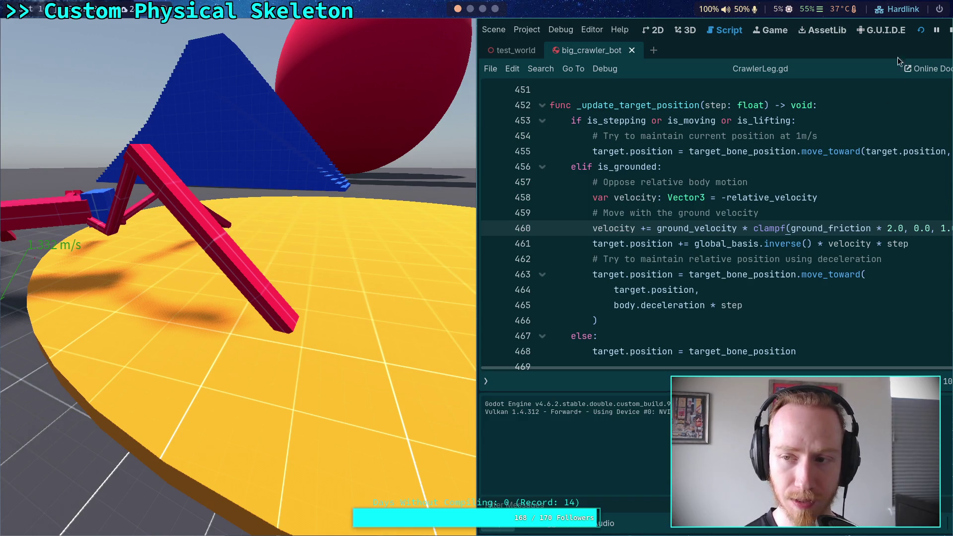
Stop the crawler test run after watching the bot walk with clamped friction
left_click(949, 29)
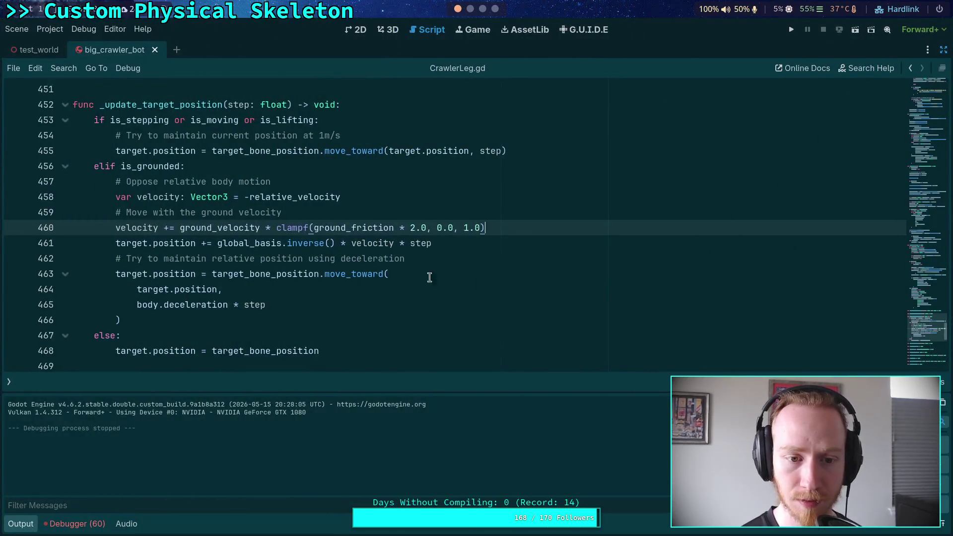
Search CrawlerLeg.gd for ground_velocity and step through every match back to line 460
double_click(229, 228)
key("ctrl+f")
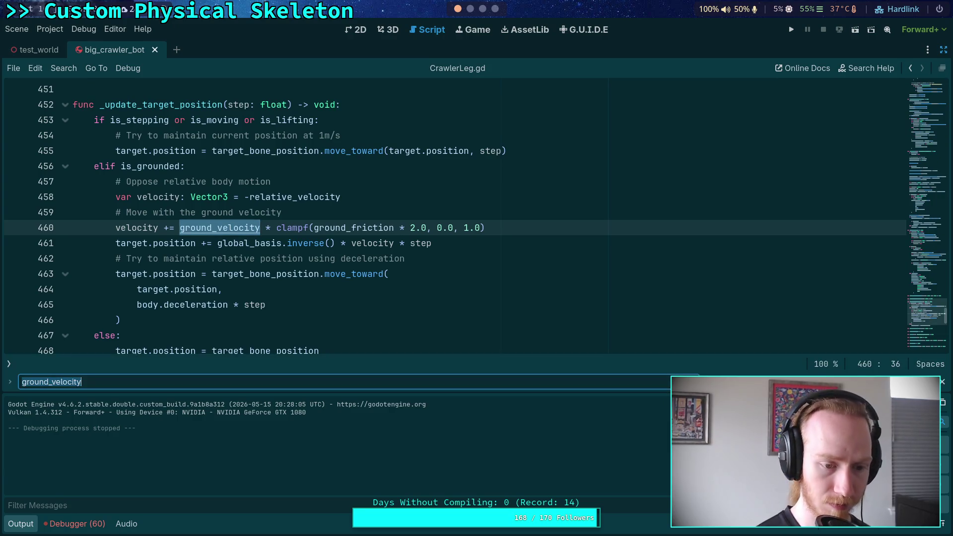
key("Return")
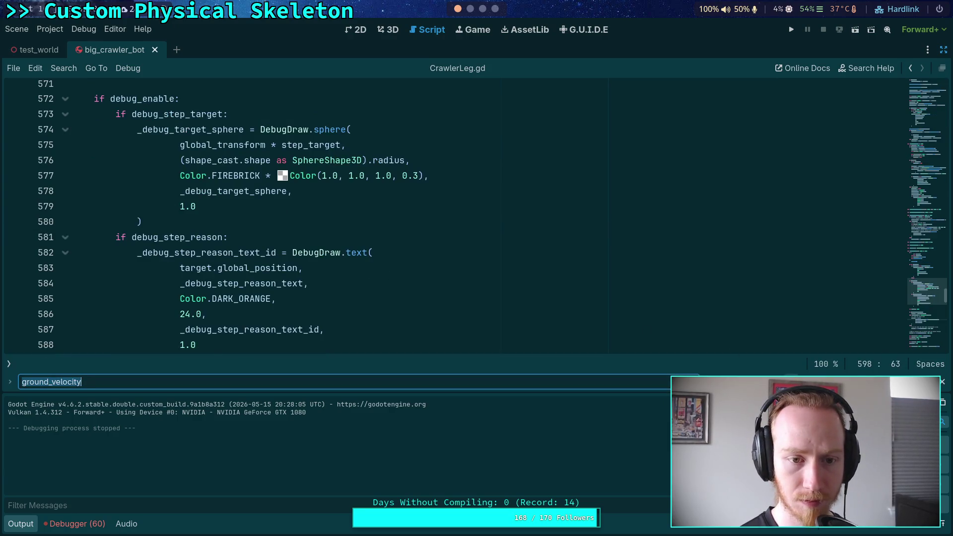
key("Return")
key("Return")
key("Return")
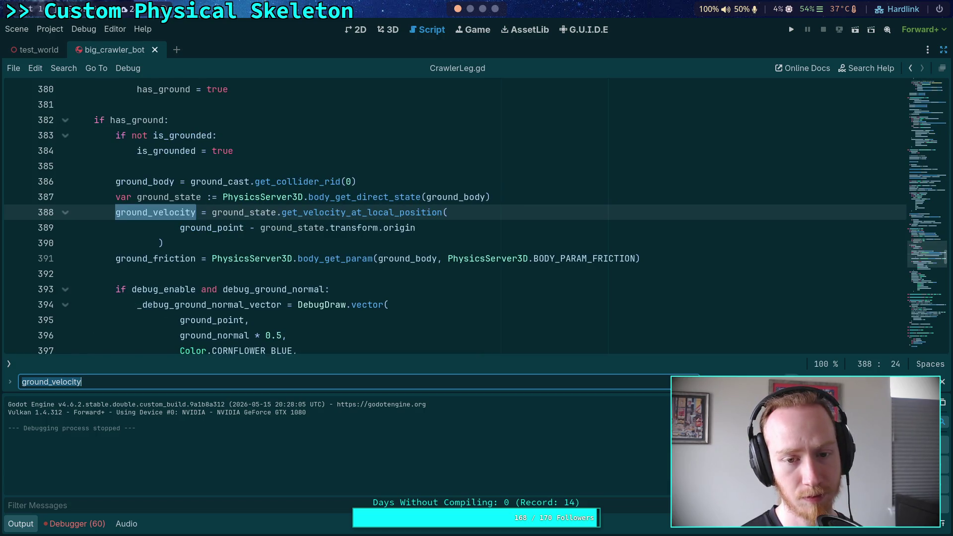
key("Return")
key("Return")
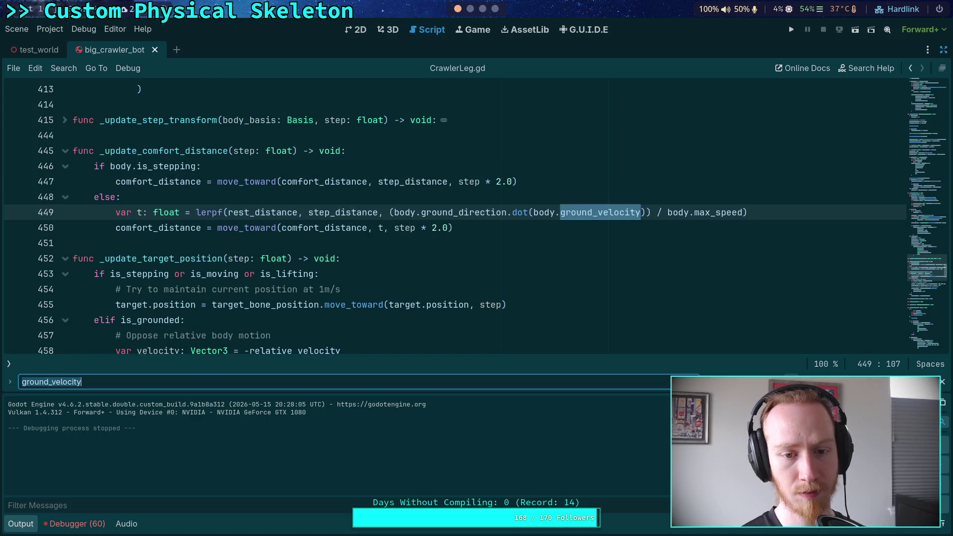
key("Return")
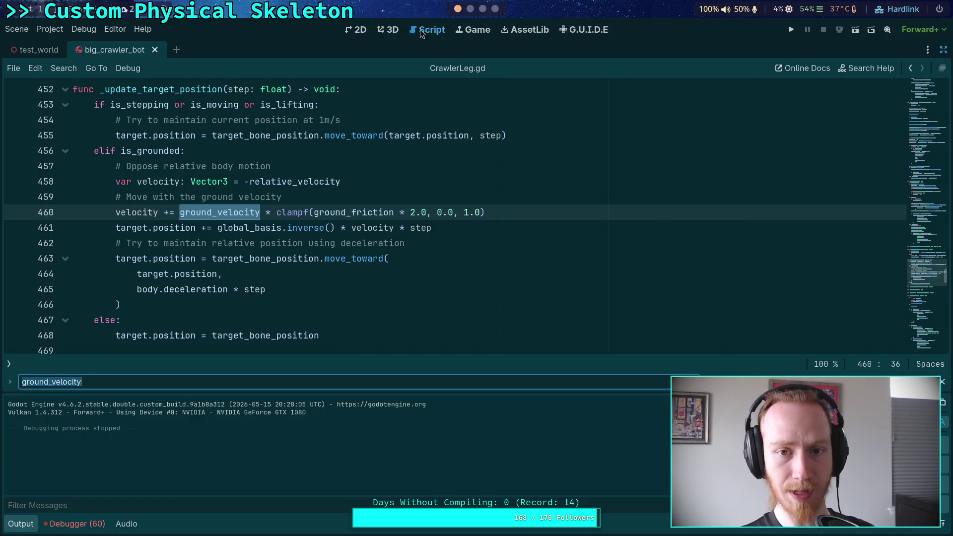
left_click(391, 34)
In test_world, drag the crawler bot and the object at the ramp's foot onto the yellow disc
left_click(39, 49)
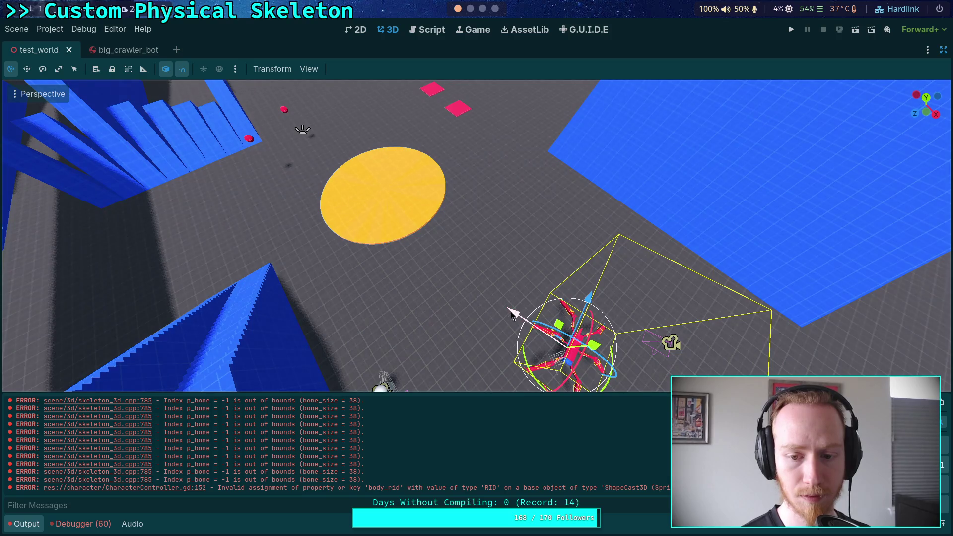
mouse_move(541, 343)
left_mouse_down()
mouse_move(392, 194)
mouse_move(412, 202)
left_mouse_up()
left_click(423, 189)
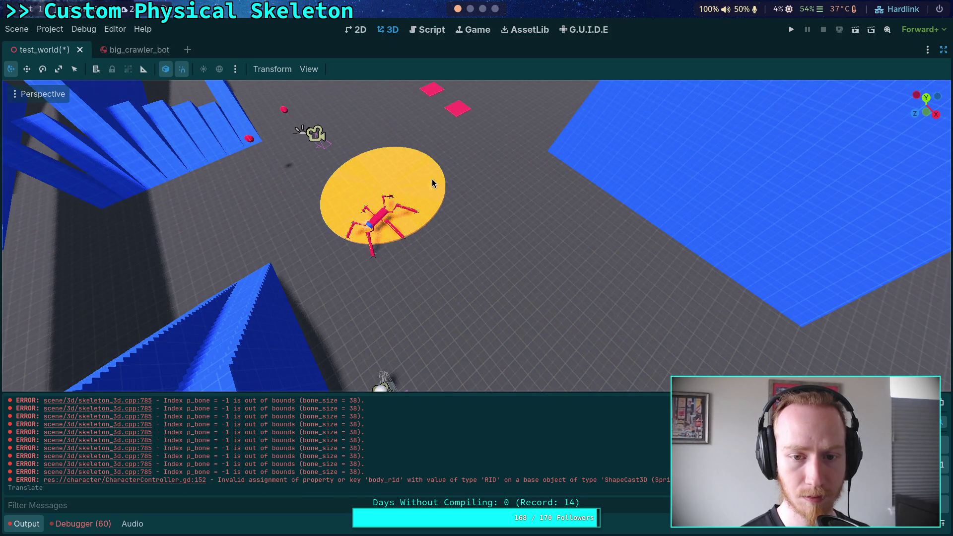
left_click(380, 226)
mouse_move(388, 209)
left_mouse_down()
mouse_move(394, 193)
mouse_move(377, 187)
left_mouse_up()
left_click(382, 382)
key("f")
mouse_move(389, 330)
left_mouse_down()
mouse_move(343, 171)
mouse_move(446, 129)
left_mouse_up()
Save and test-run the scene, then set a breakpoint on CrawlerLeg.gd line 460
key("F5")
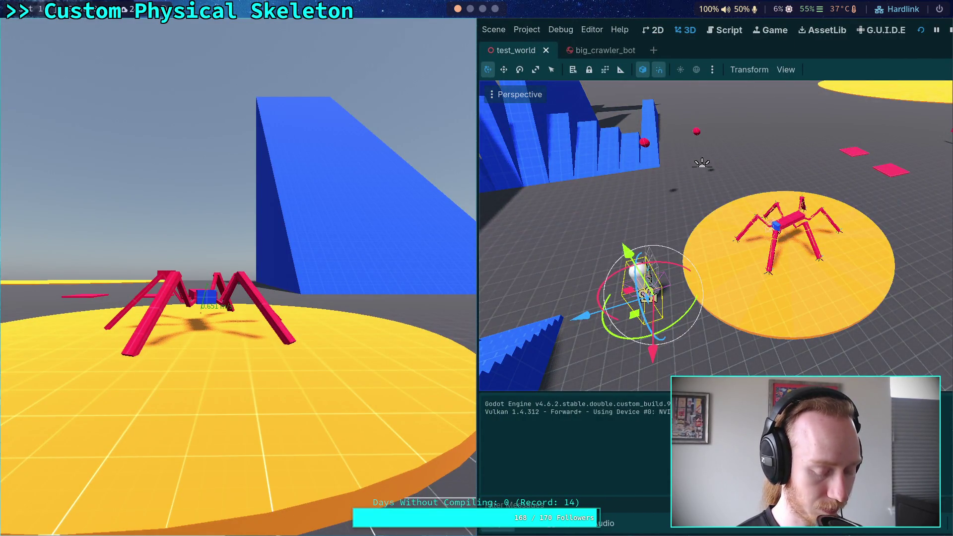
key("F8")
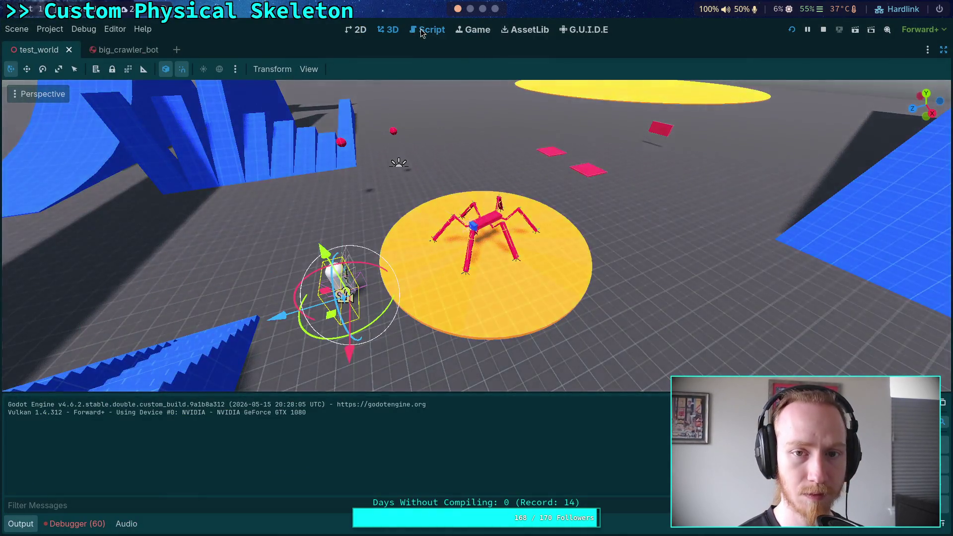
left_click(421, 31)
left_click(17, 218)
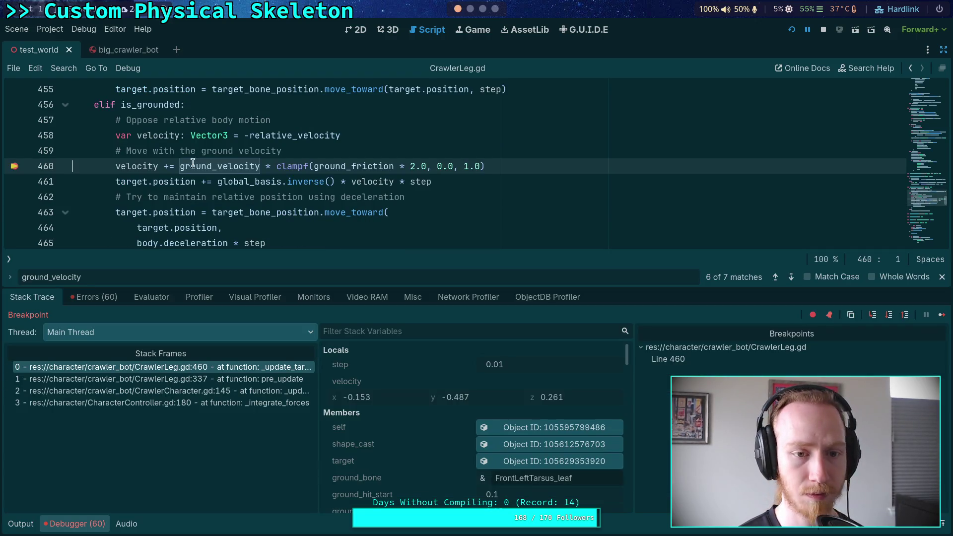
Read the paused debugger values: ground_friction is -0.8, ground_velocity about (-0.153, -0.487, 0.261)
mouse_move(194, 167)
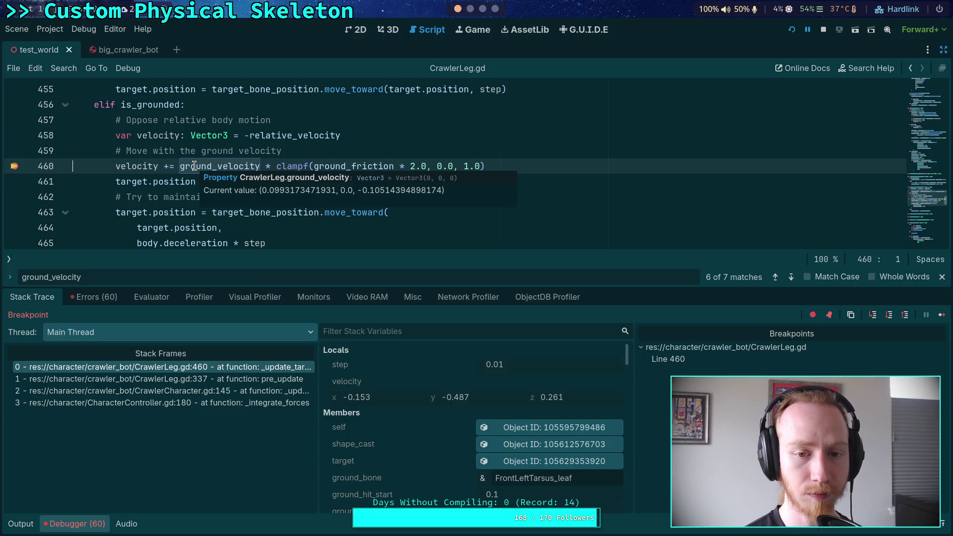
mouse_move(317, 141)
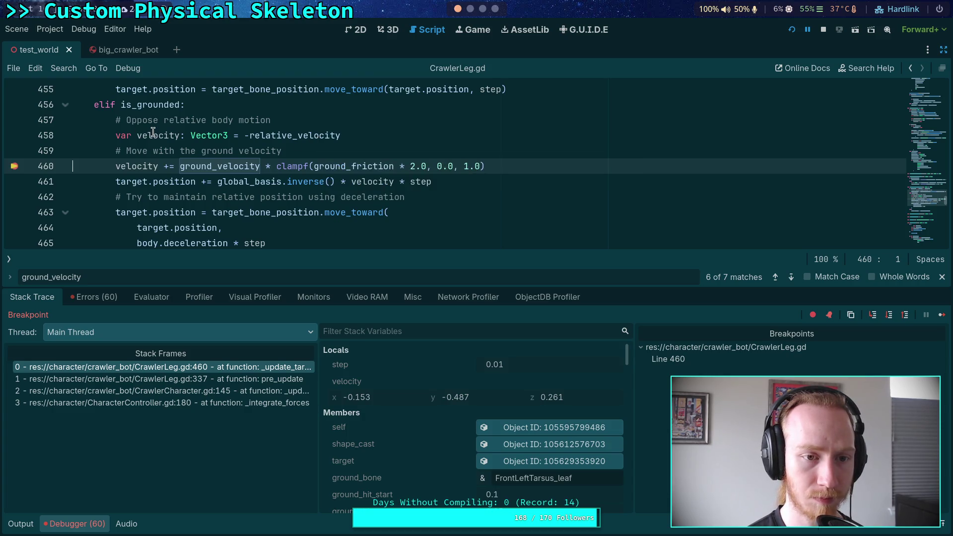
mouse_move(154, 133)
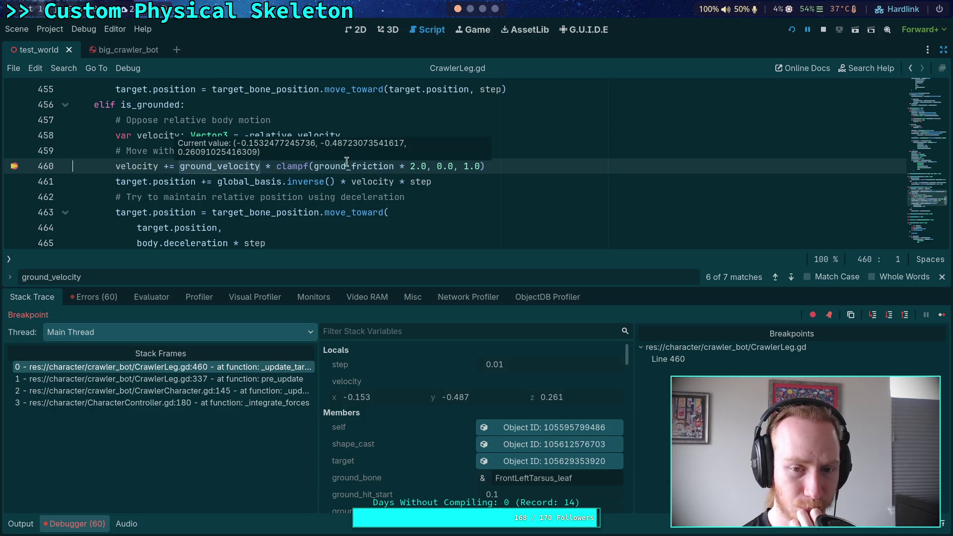
mouse_move(348, 165)
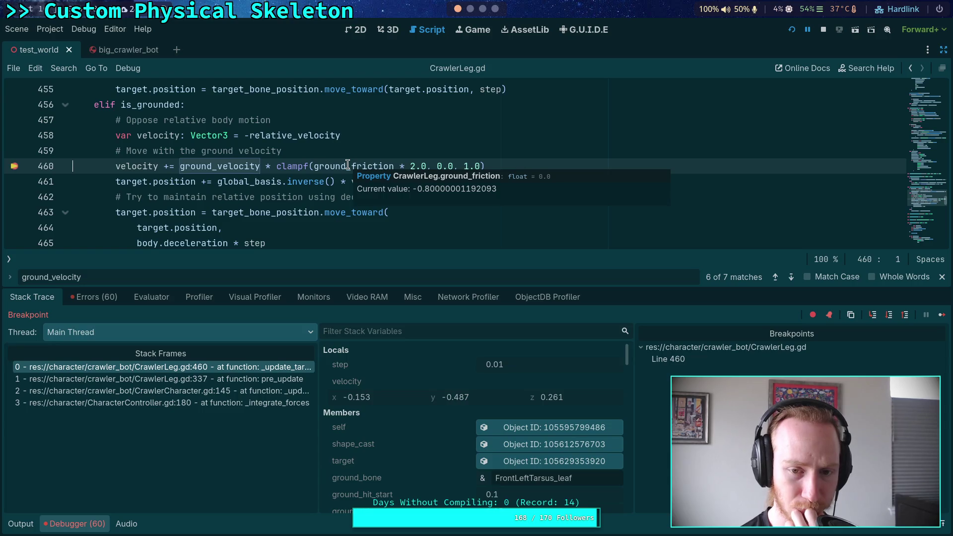
double_click(392, 169)
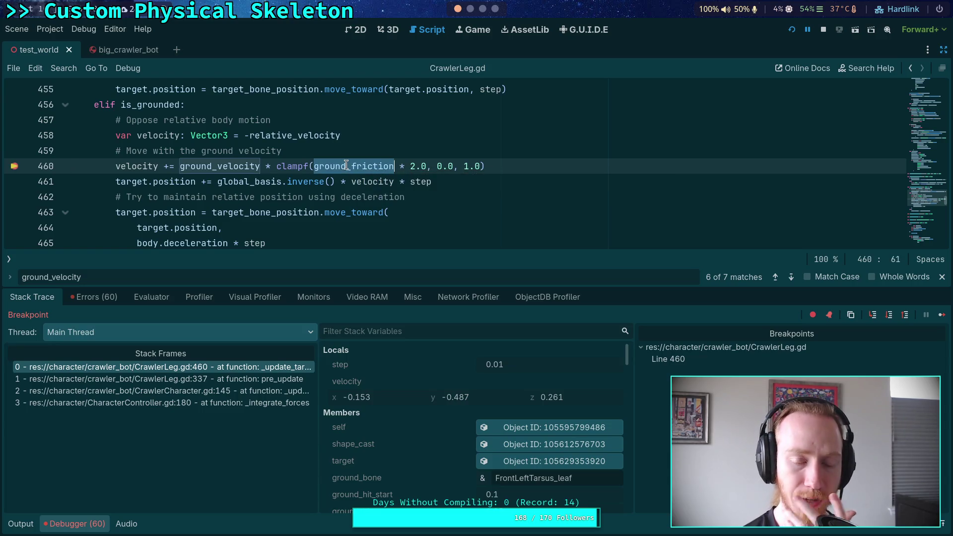
Search for ground_friction and locate its assignment on line 391
key("ctrl+f")
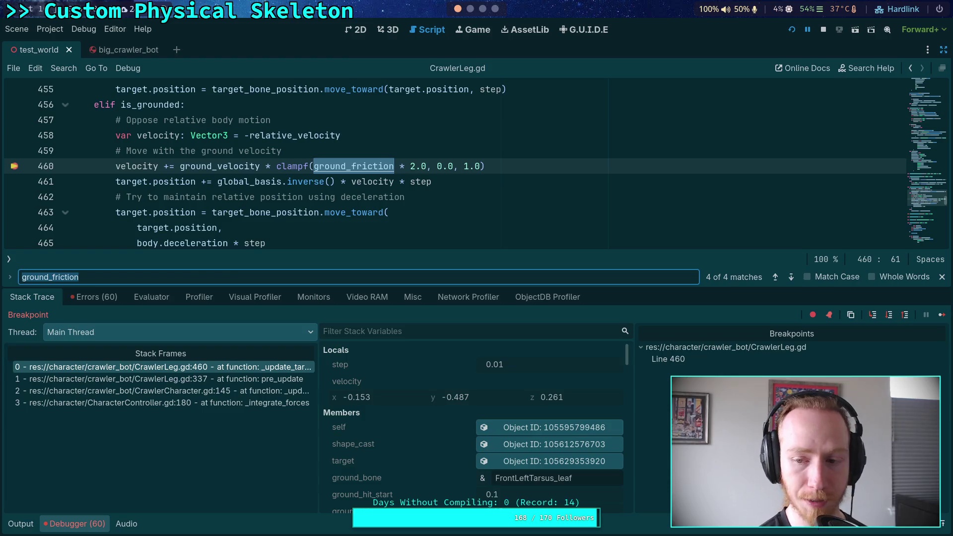
left_click(792, 279)
left_click(792, 280)
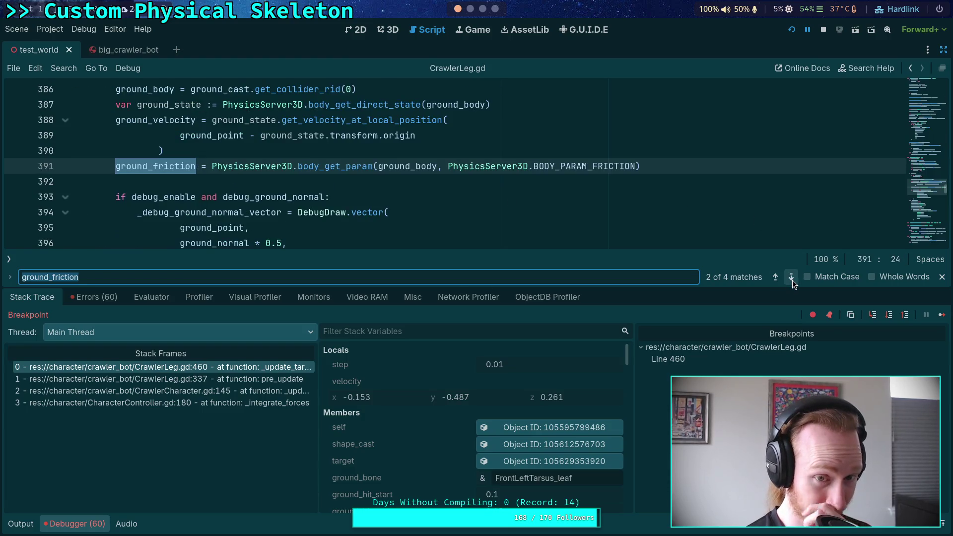
left_click(792, 280)
left_click(792, 280)
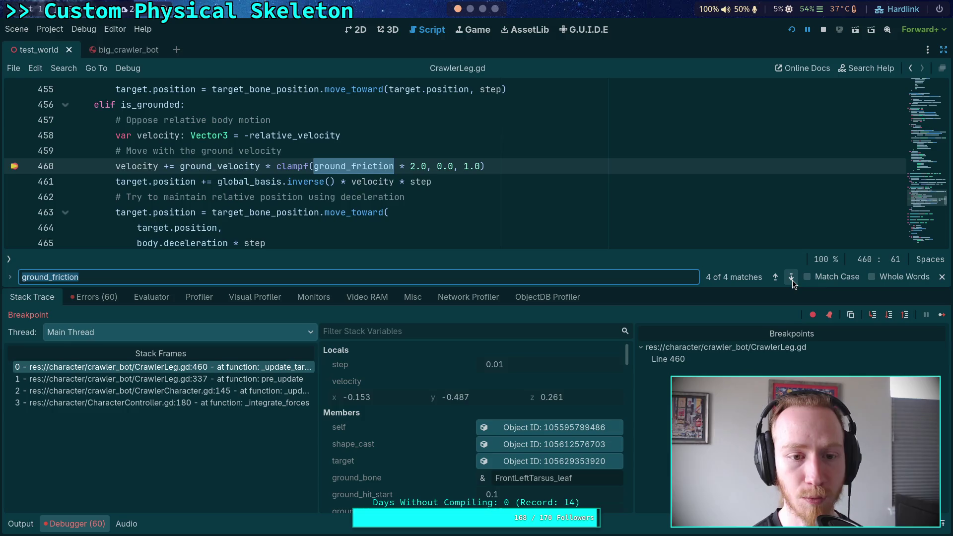
left_click(792, 279)
left_click(792, 280)
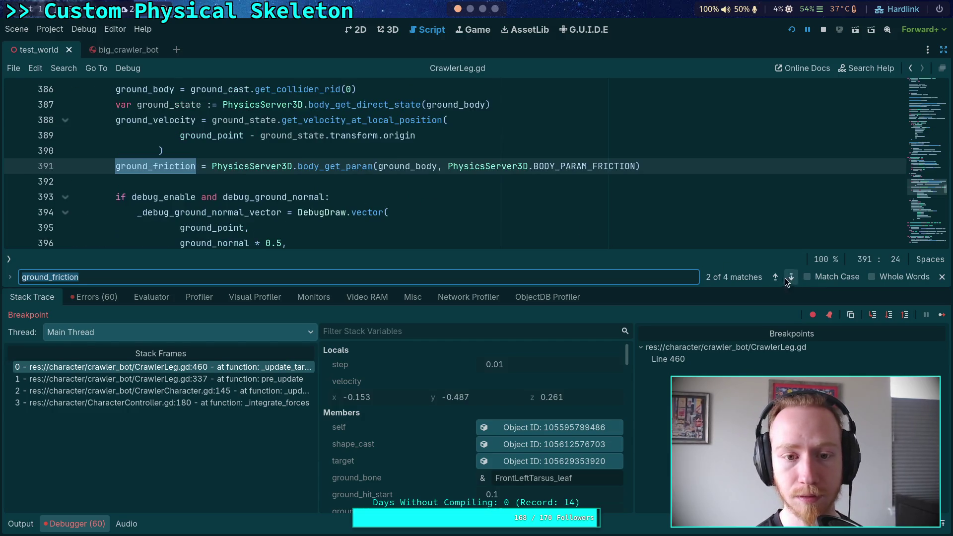
Wrap line 391's friction lookup in absf() and save the script
left_click(212, 166)
mouse_move(211, 164)
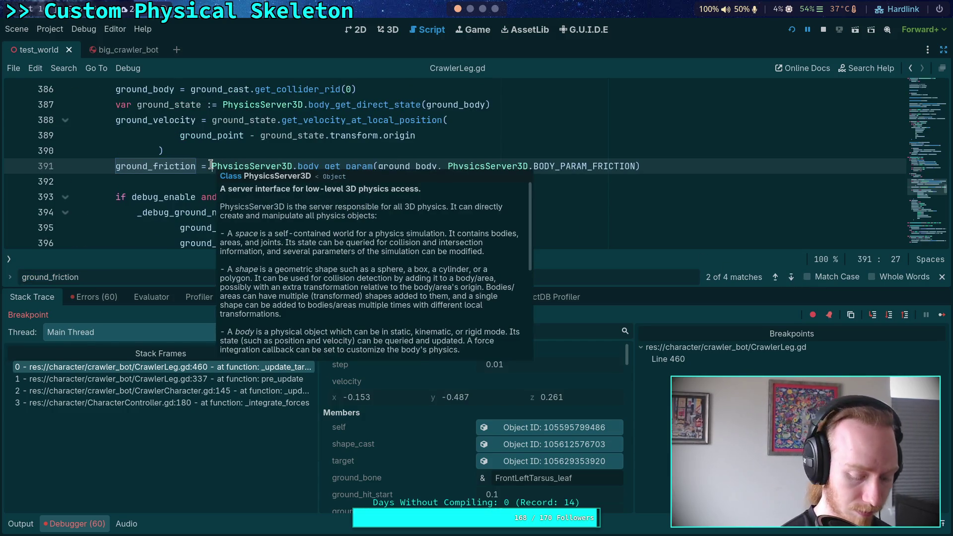
type("absf(")
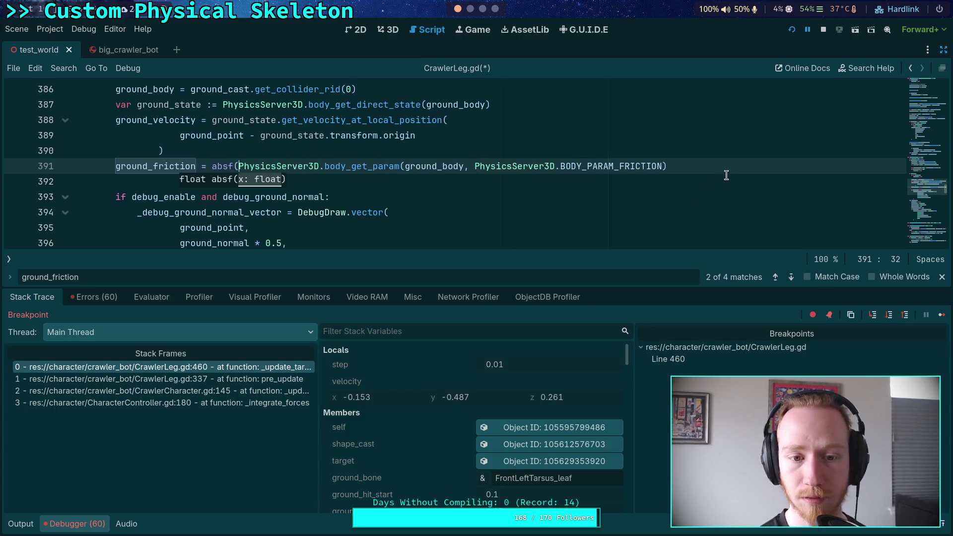
key("End")
type(")")
key("ctrl+s")
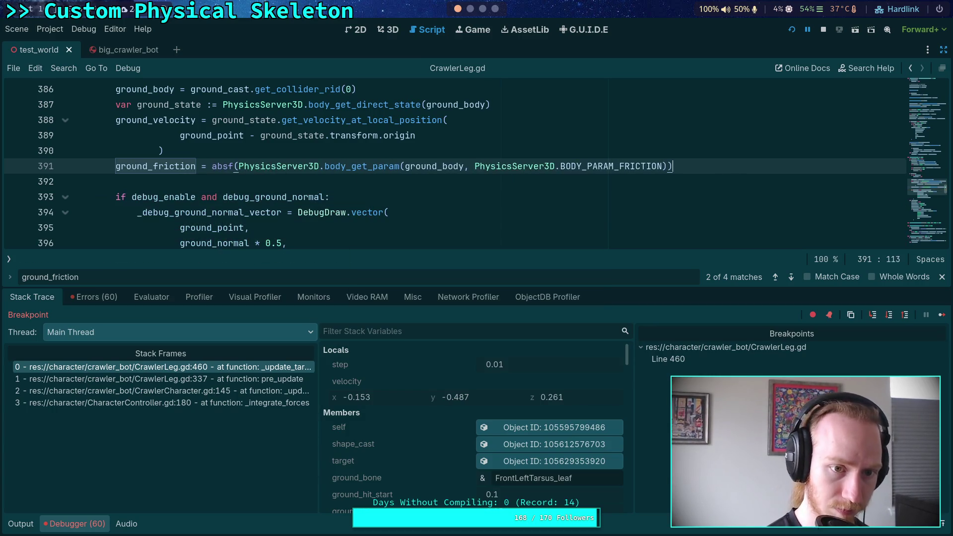
Restart the game, remove the line 460 breakpoint, and resume execution
left_click(823, 30)
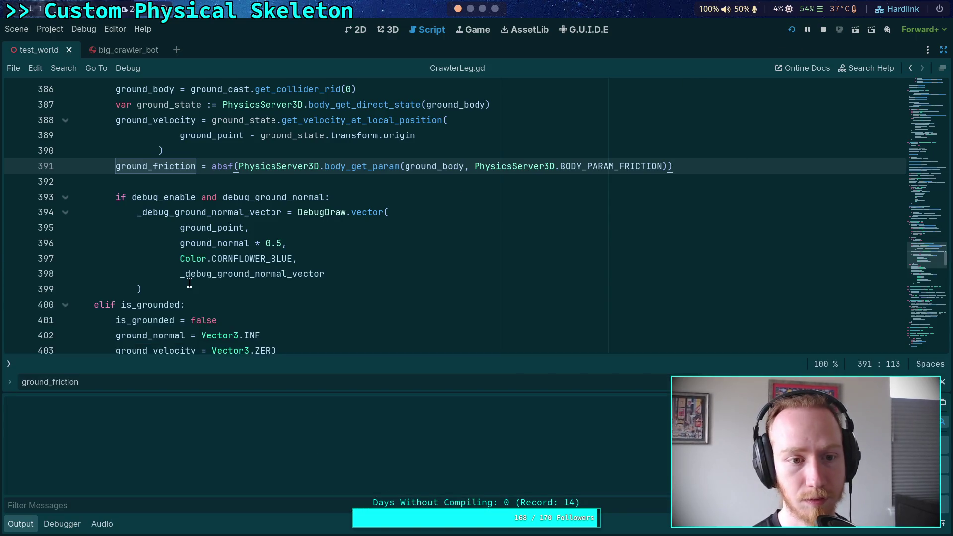
key("F5")
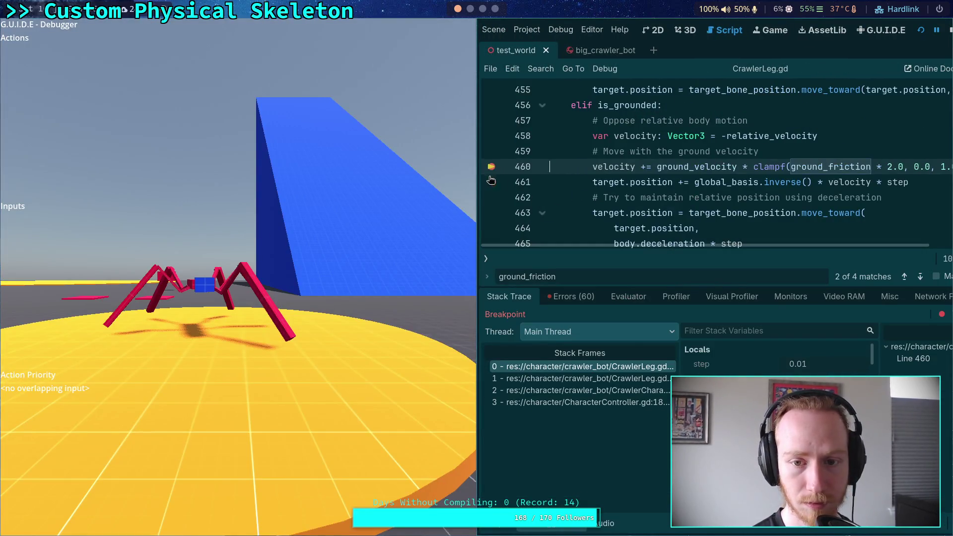
left_click(491, 167)
left_click(921, 30)
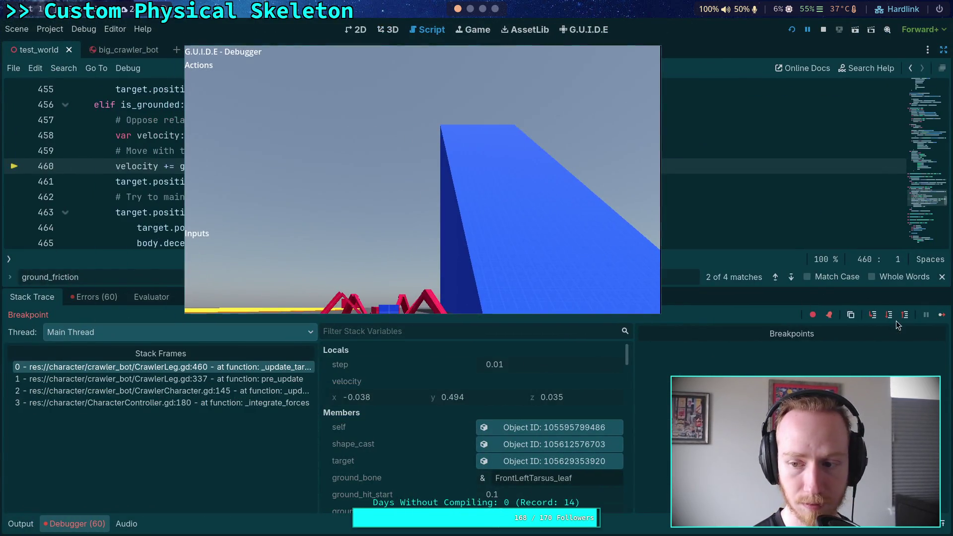
left_click(941, 314)
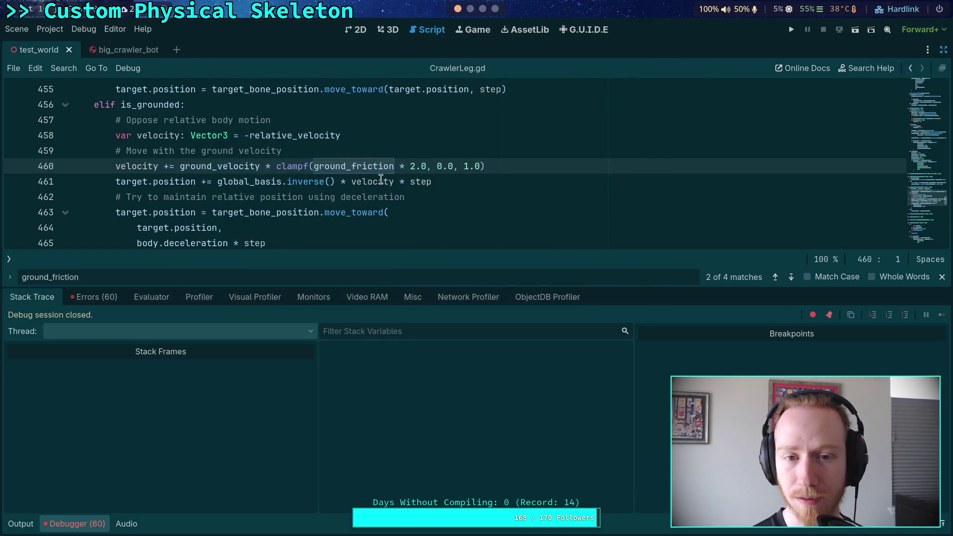
Hide the bottom panel with Ctrl+J and restore the Inspector dock beside CrawlerLeg.gd
mouse_move(385, 179)
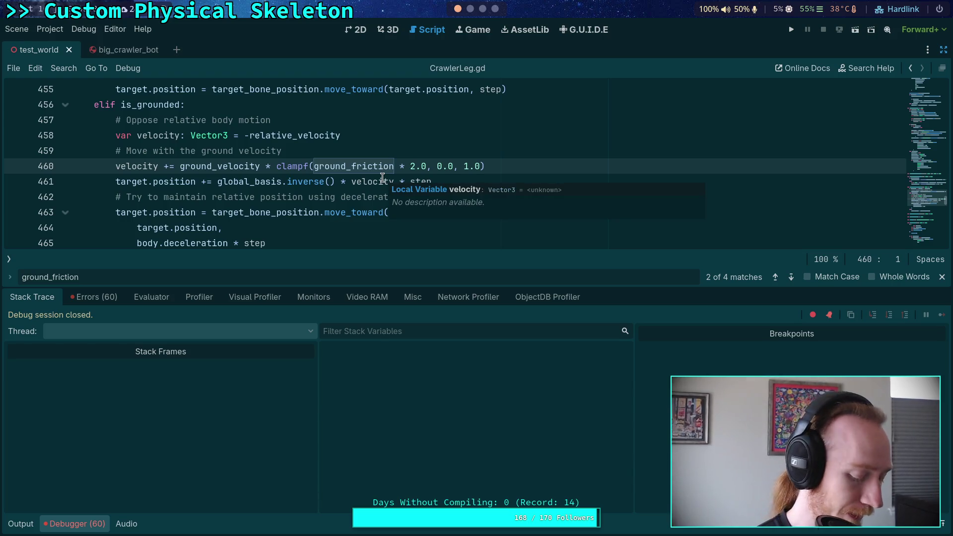
key("ctrl+j")
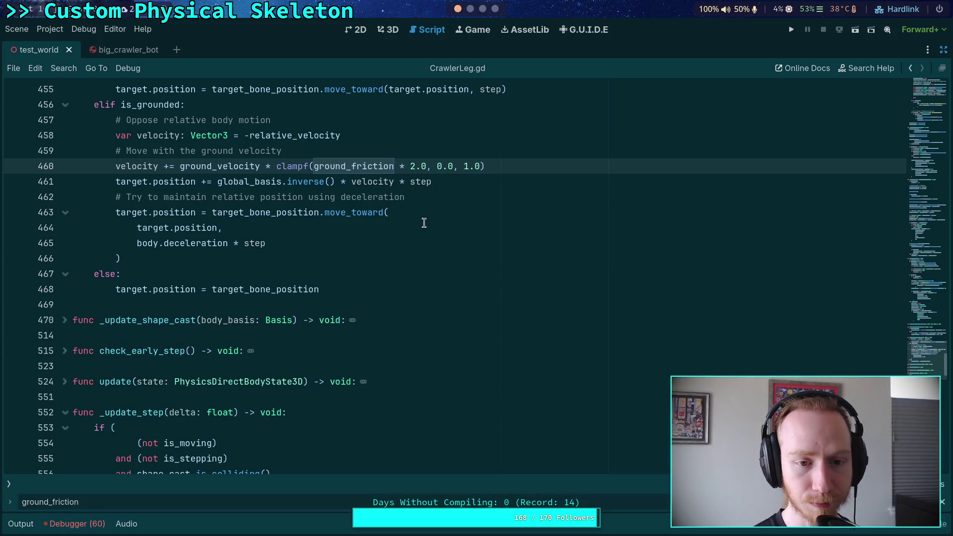
scroll(595, 198, "up", 1)
left_click(945, 52)
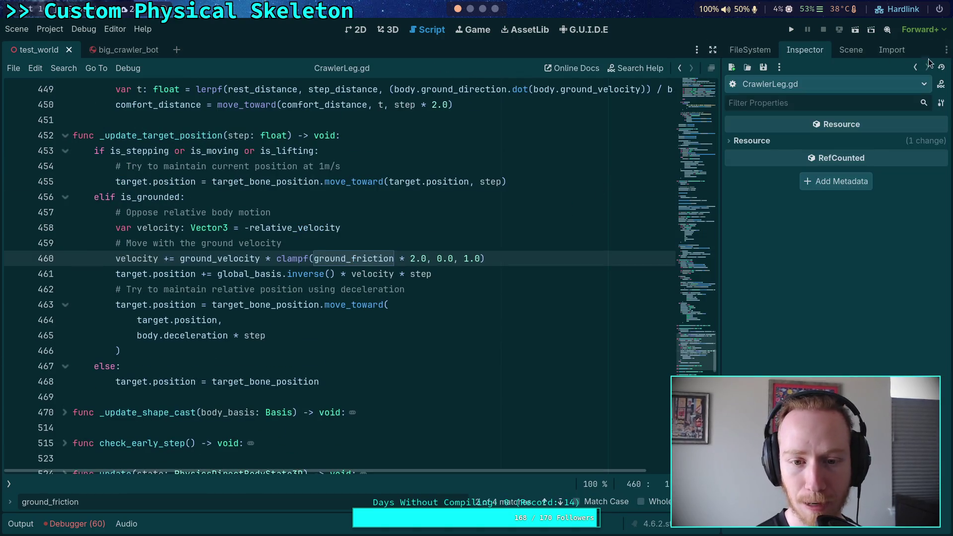
Open the big_crawler_bot scene, review FR_Tarsus_Body's physics properties, then save and run
left_click(850, 50)
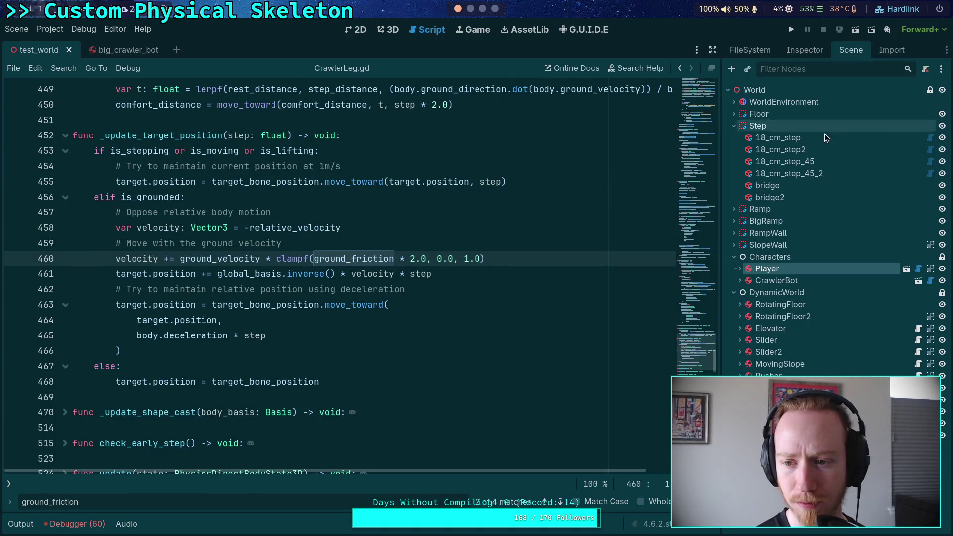
left_click(792, 281)
left_click(124, 54)
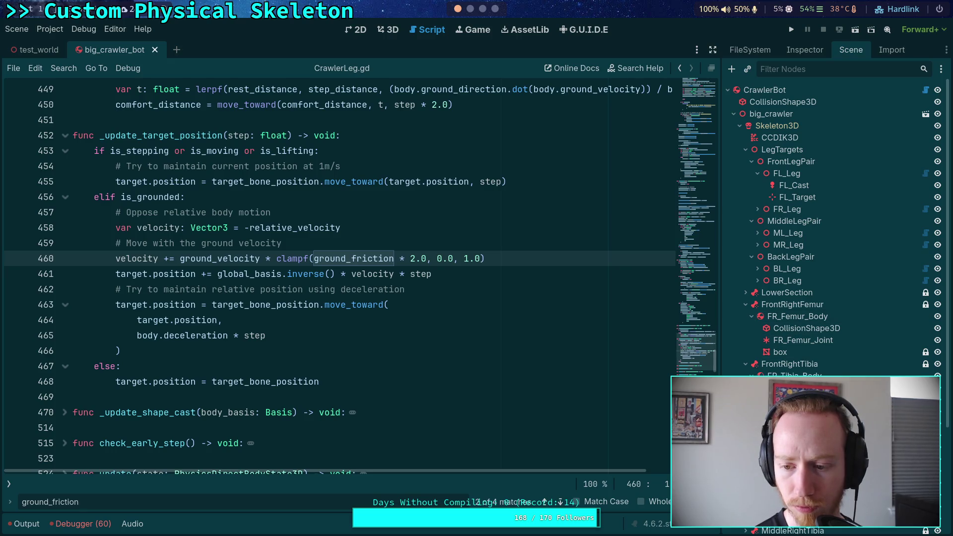
left_click(805, 50)
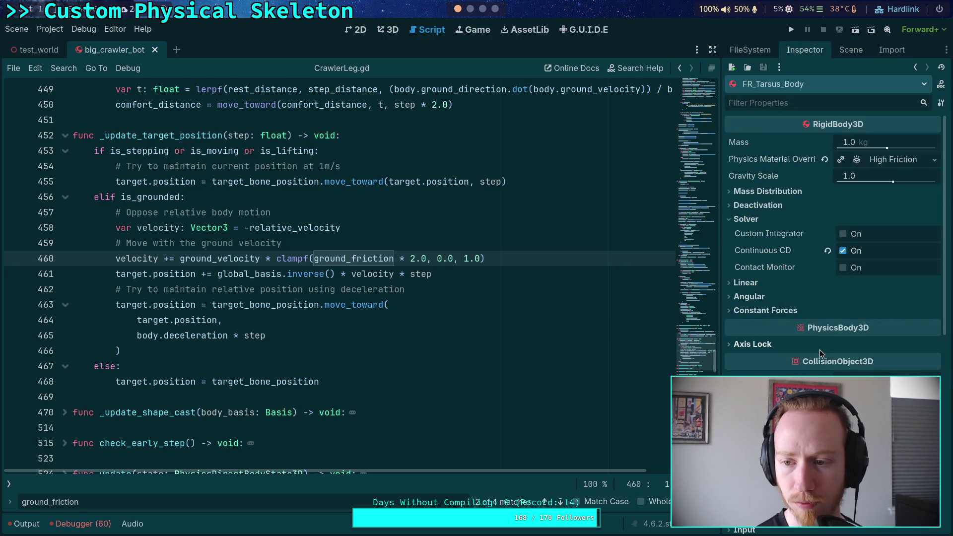
scroll(797, 299, "down", 10)
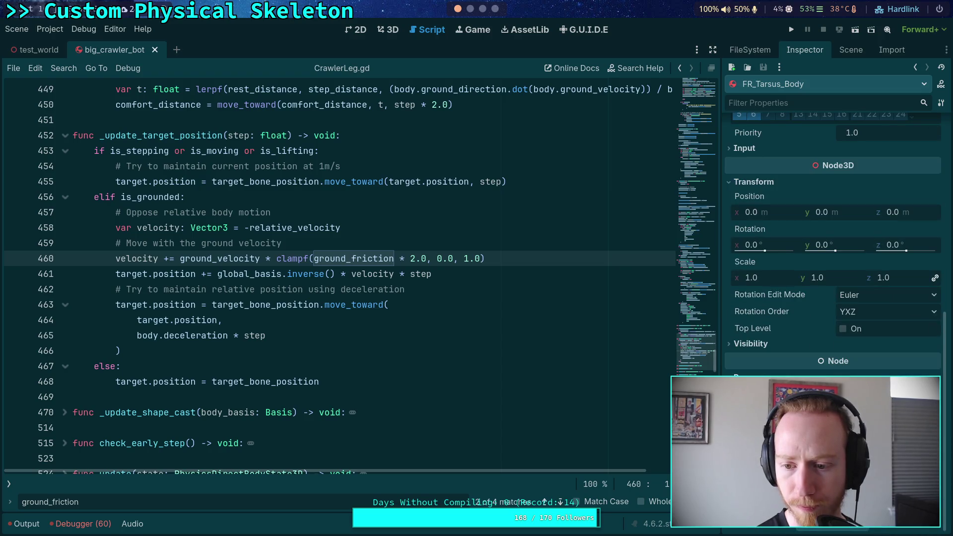
left_click(791, 30)
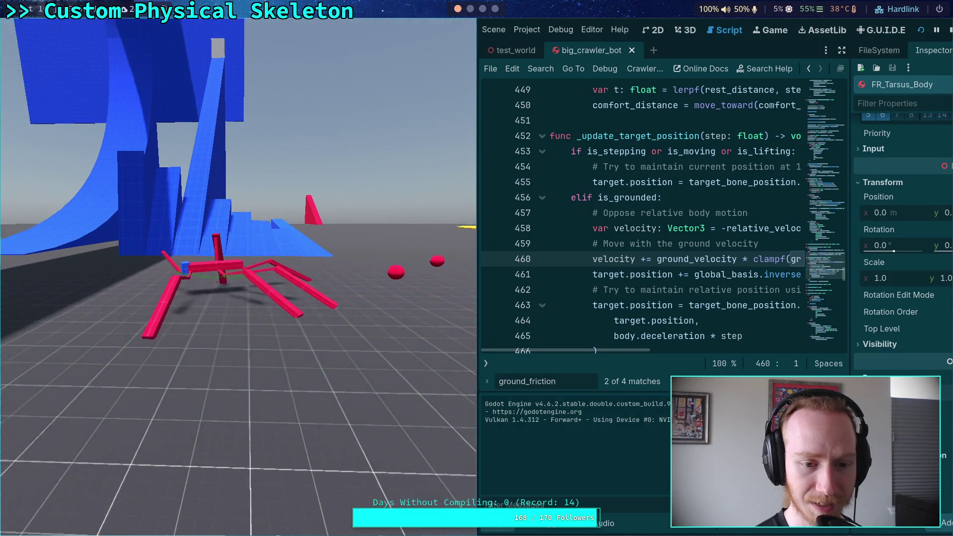
Stop the game and set FR_Tibia_Body's Process Mode to Disabled
left_click(948, 30)
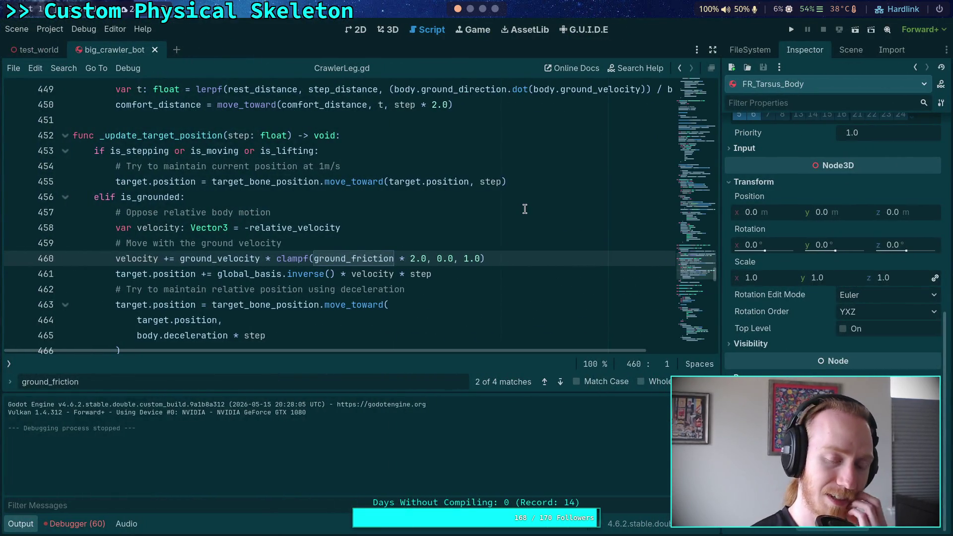
left_click(851, 50)
left_click(783, 253)
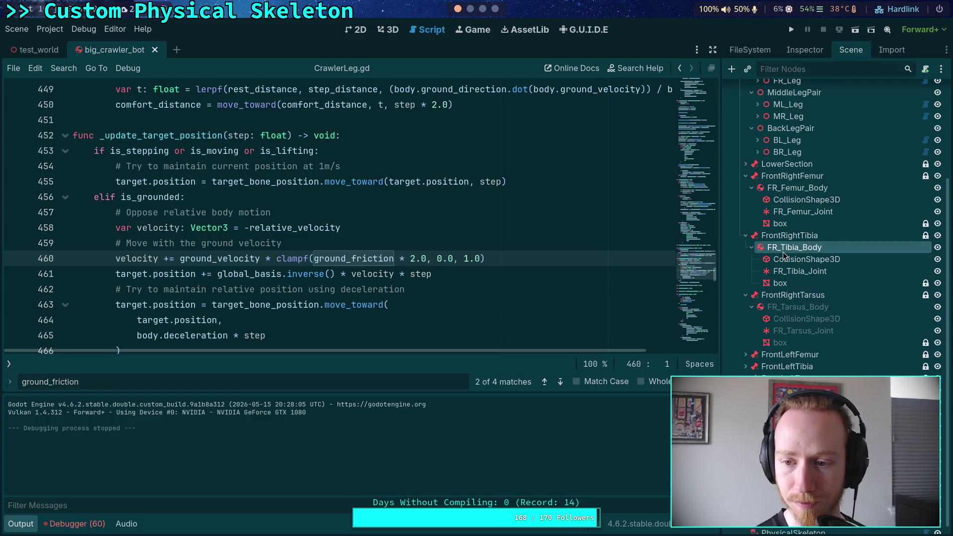
left_click(807, 51)
scroll(807, 361, "down", 10)
scroll(826, 365, "down", 3)
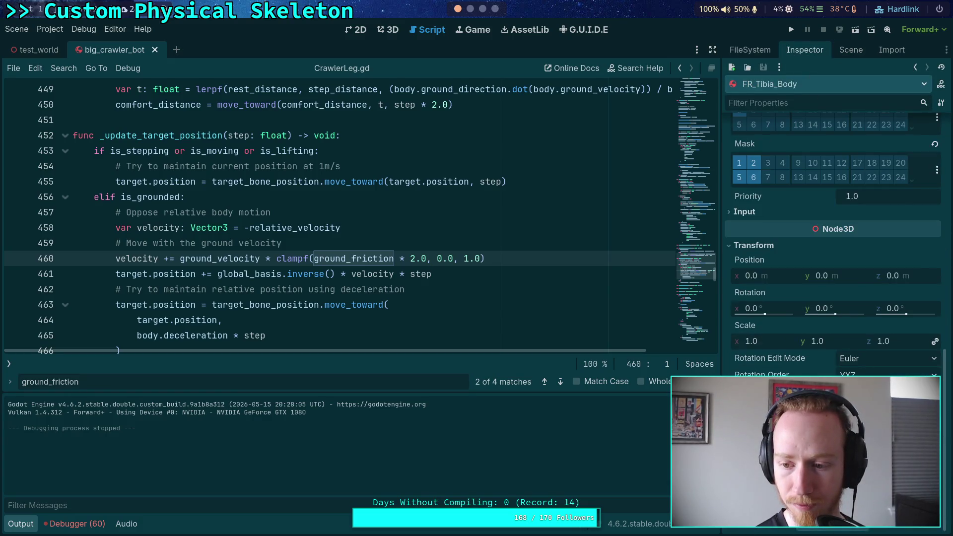
scroll(818, 350, "up", 3)
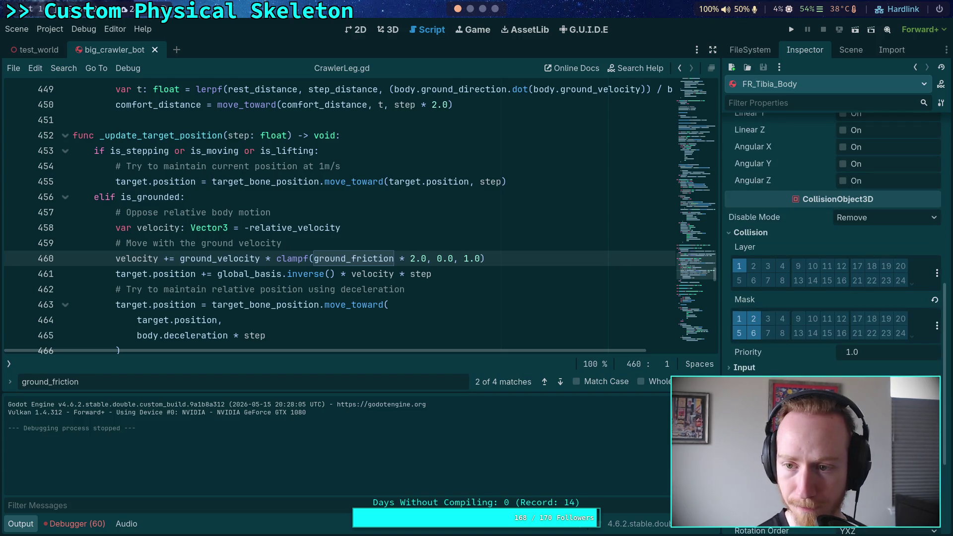
scroll(818, 350, "down", 2)
scroll(817, 350, "up", 3)
scroll(818, 350, "down", 4)
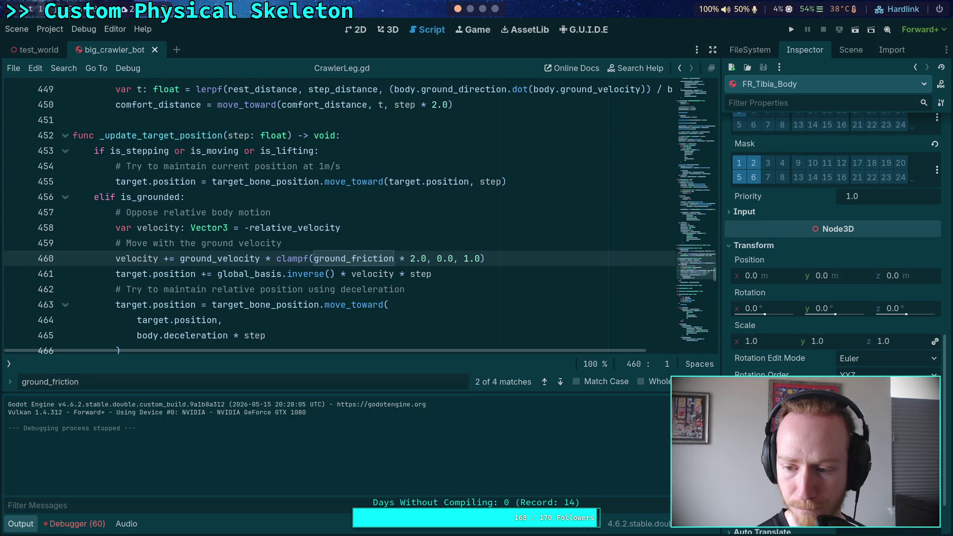
left_click(852, 52)
Set FR_Femur_Body's Process Mode to Disabled
left_click(797, 247)
left_click(805, 50)
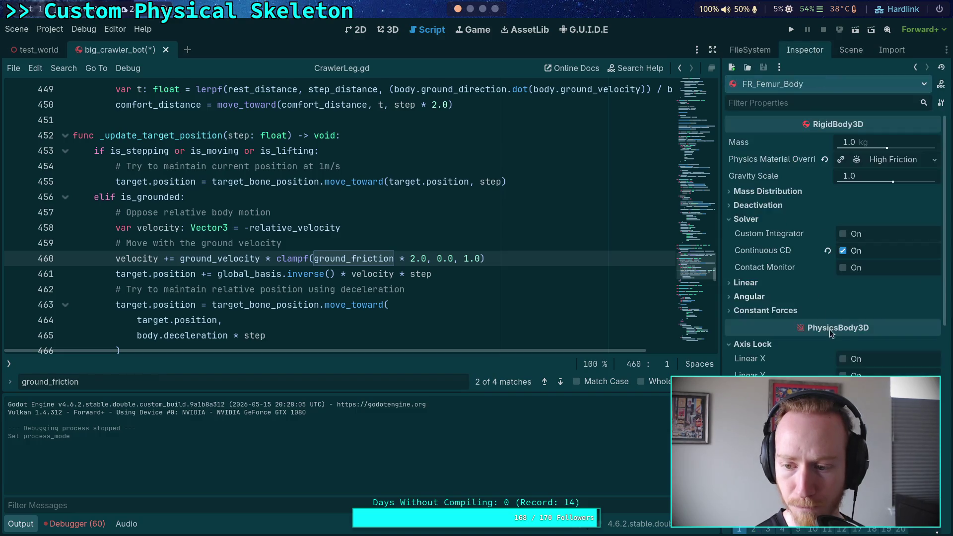
scroll(829, 329, "down", 4)
scroll(833, 243, "down", 3)
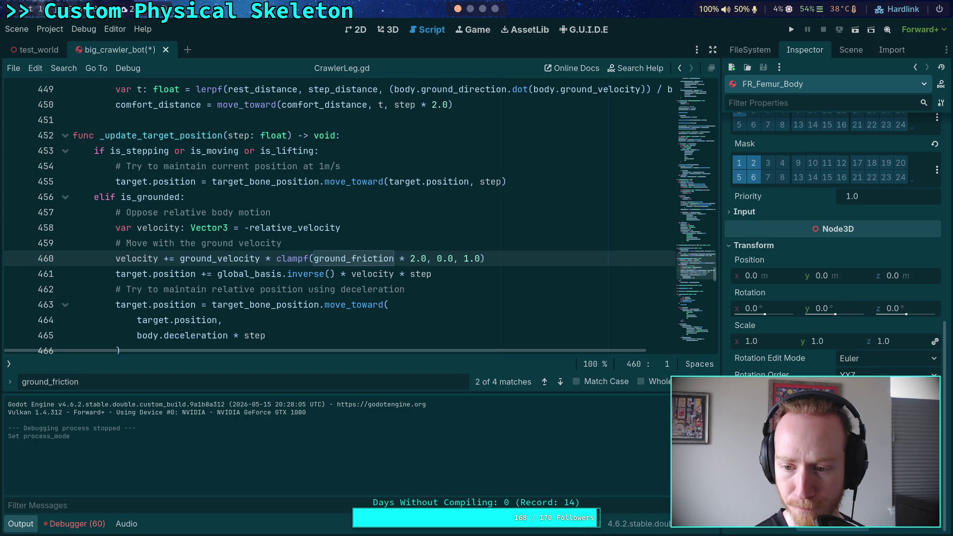
left_click(844, 49)
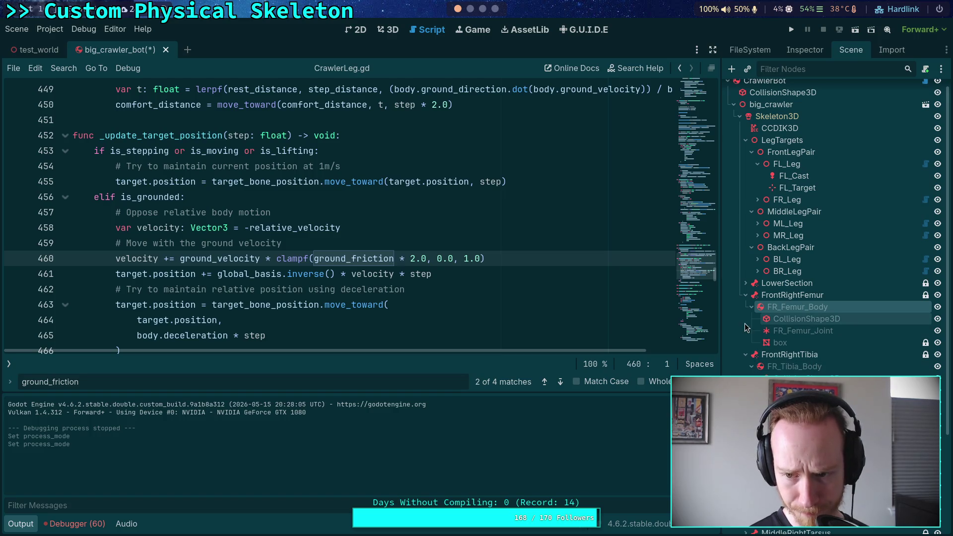
Hide FR_Femur_Body and FR_Tibia_Body in the scene tree and save the scene
left_click(937, 306)
left_click(937, 307)
left_click(937, 307)
left_click(938, 366)
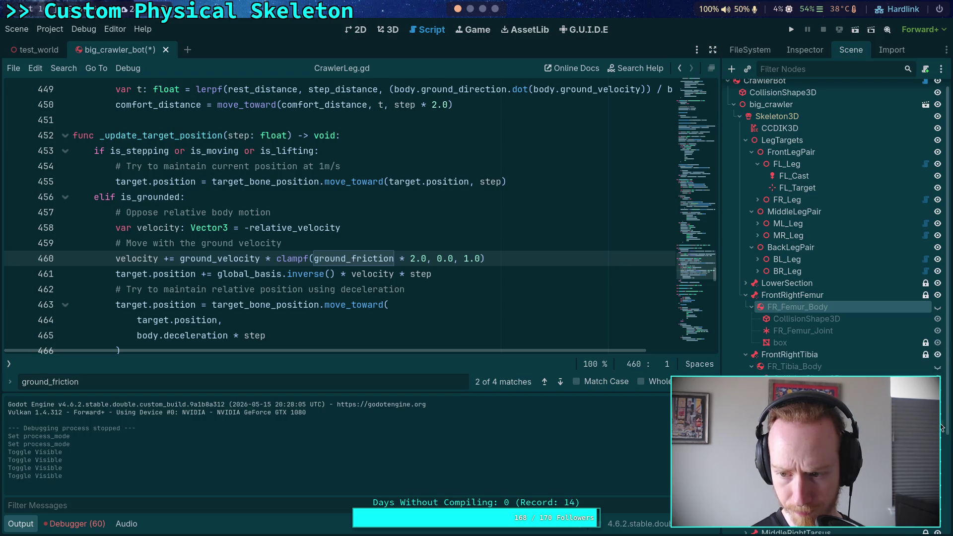
key("ctrl+s")
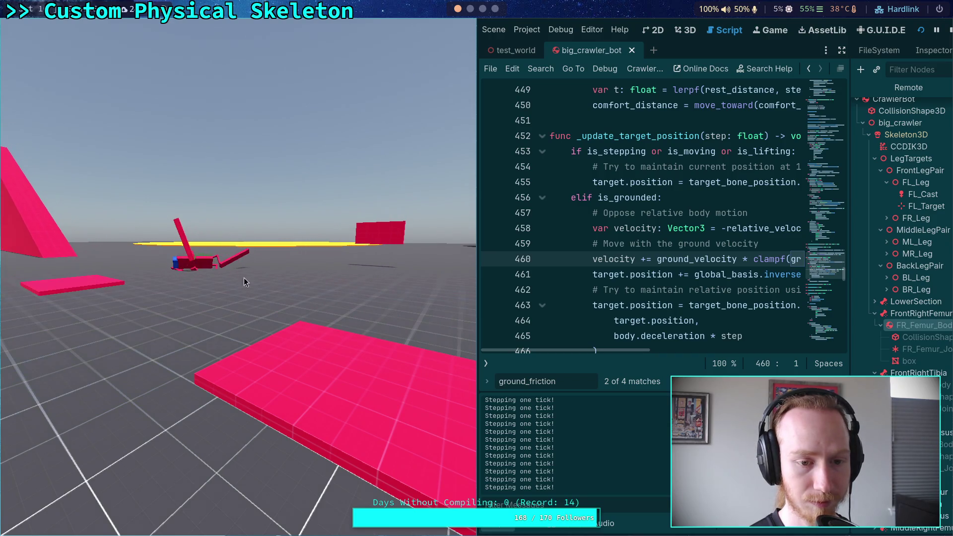
Stop the test run after watching the crawler move without its front-right leg parts
left_click(950, 31)
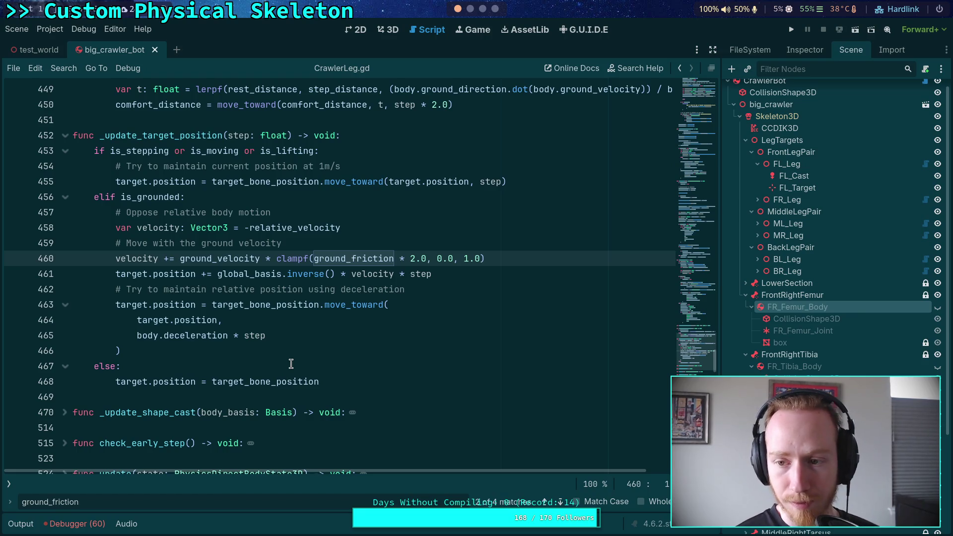
Switch from CrawlerLeg.gd to CrawlerCharacter.gd at the per-leg ground velocity and angular force loop
scroll(288, 364, "up", 2)
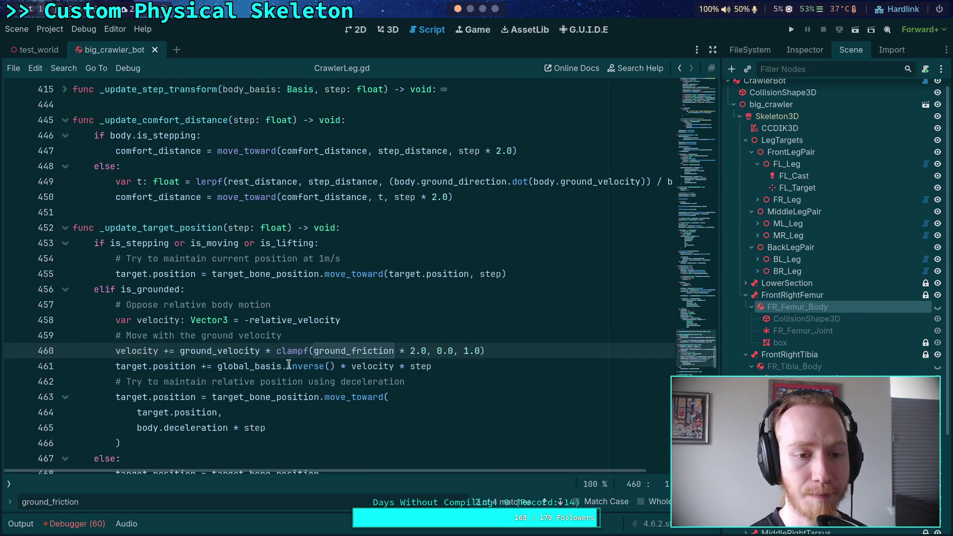
scroll(288, 364, "down", 3)
left_click(272, 322)
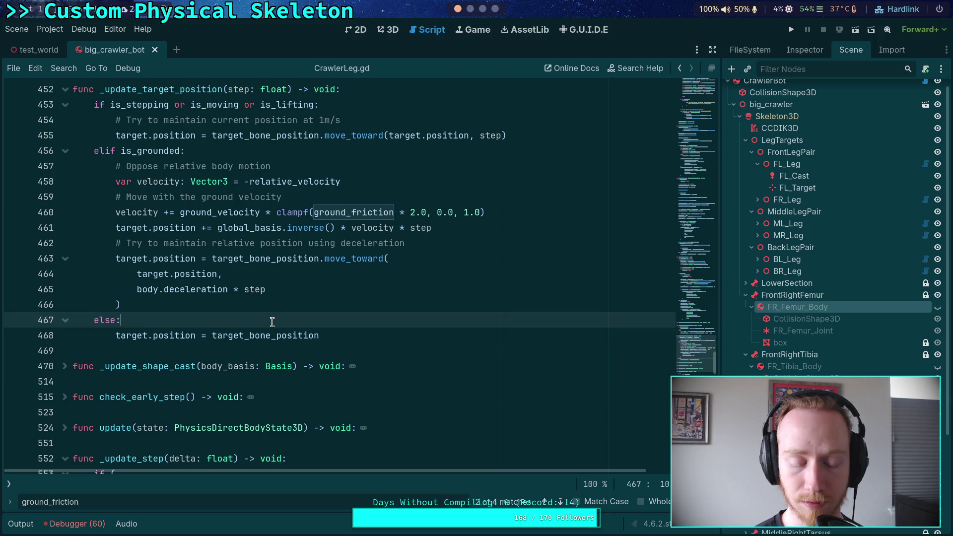
left_click(10, 484)
left_click(68, 118)
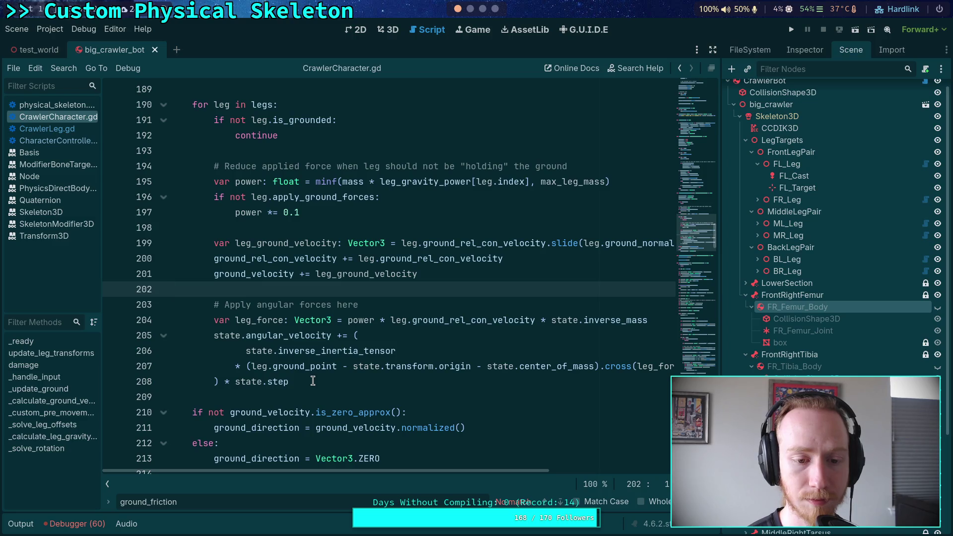
scroll(313, 378, "down", 3)
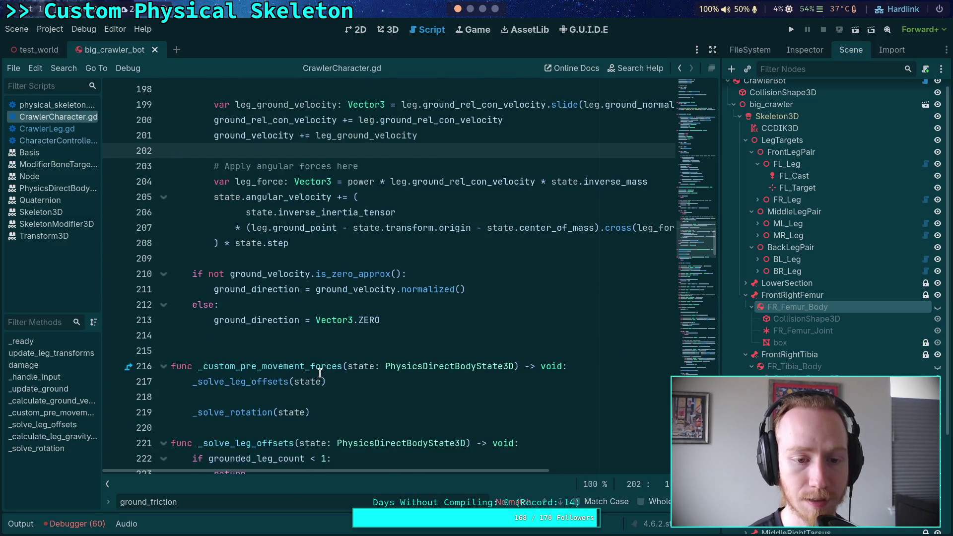
scroll(305, 362, "up", 2)
left_click(297, 349)
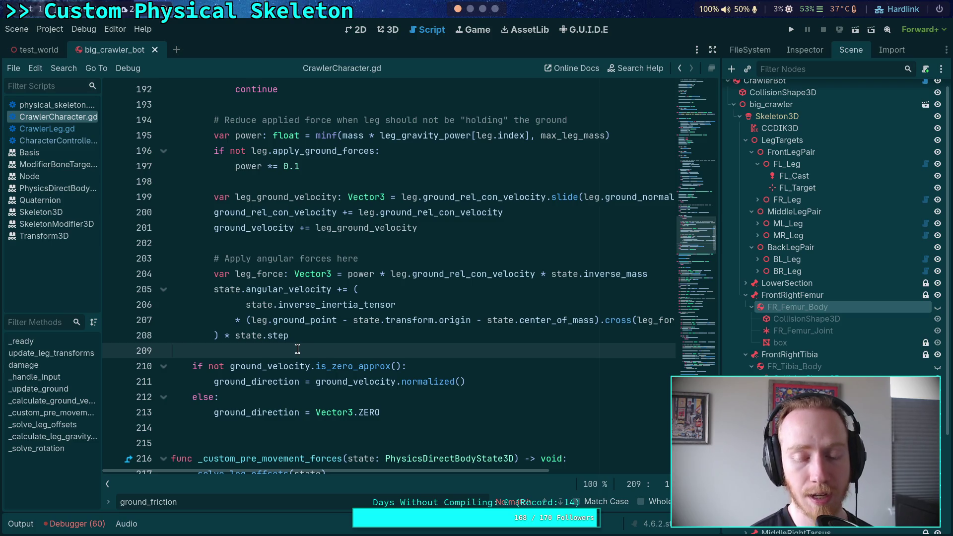
Insert "0.0 * " before power on line 204 to zero each leg's angular force
left_click(323, 336)
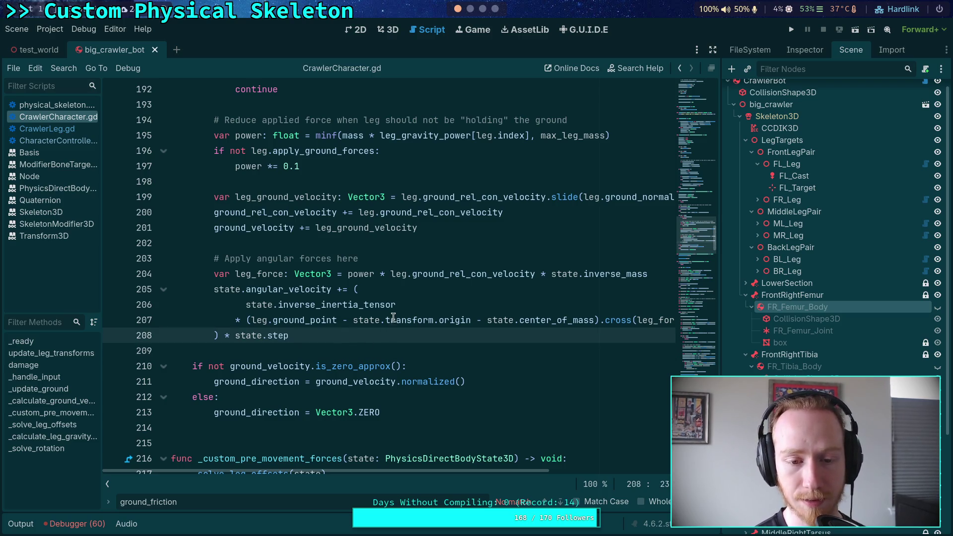
mouse_move(396, 312)
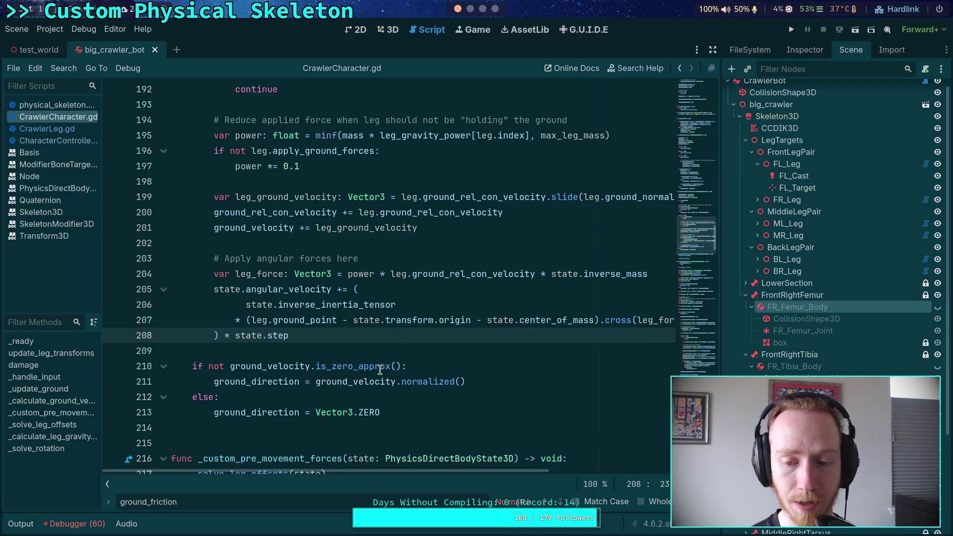
left_click(343, 269)
type("0.0 8")
key("BackSpace")
type("*")
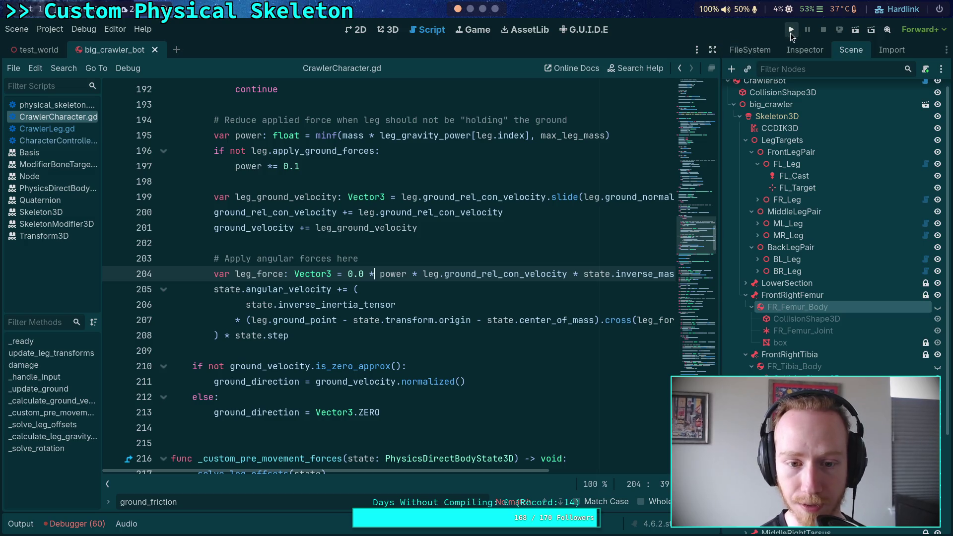
Play-test the zeroed leg force, stop the game, and collapse the Output panel
left_click(791, 30)
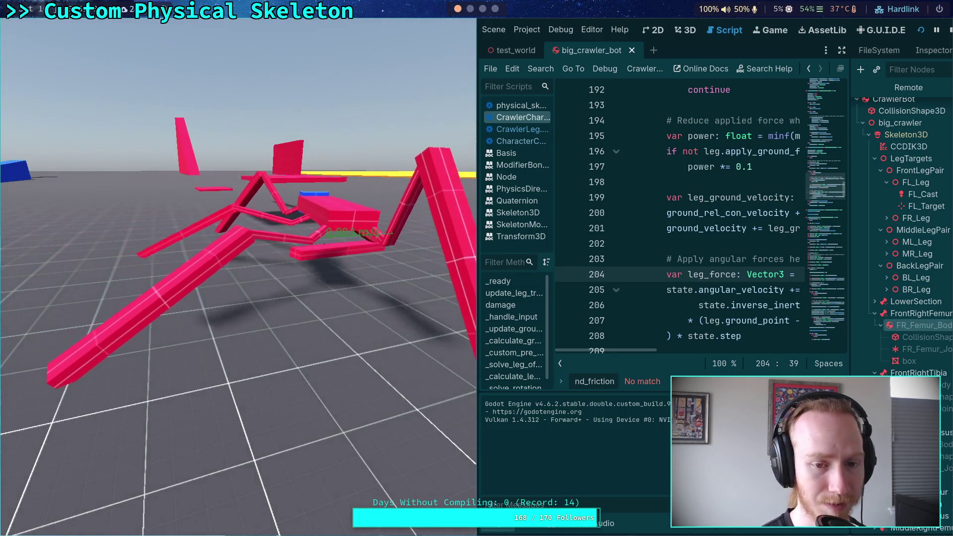
left_click(942, 31)
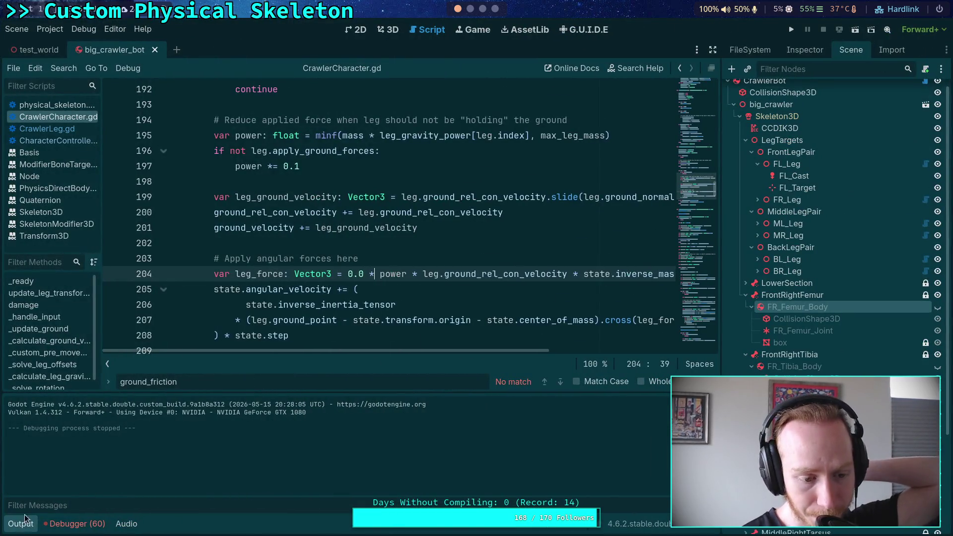
left_click(25, 517)
left_click(228, 351)
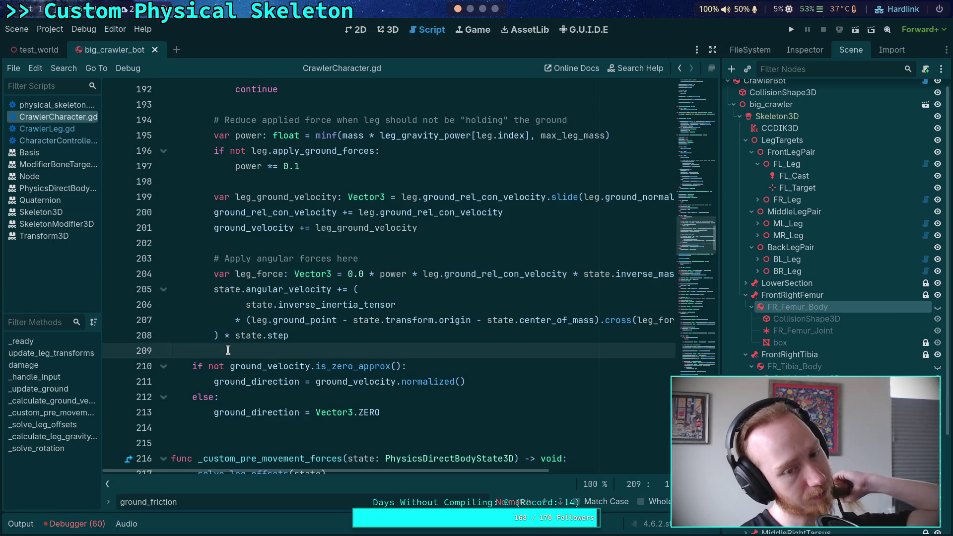